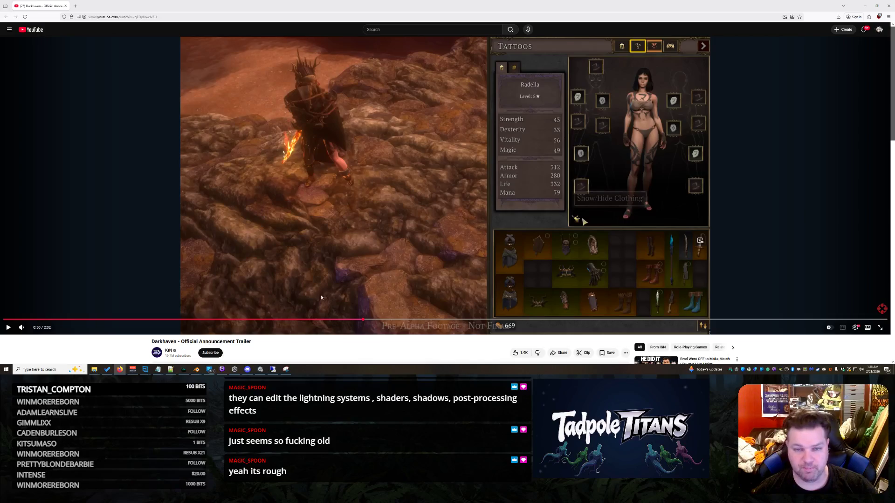
Resume the paused Darkhaven trailer, then move to the search box for a new query
{"action": "left_click", "coordinate": [8, 328]}
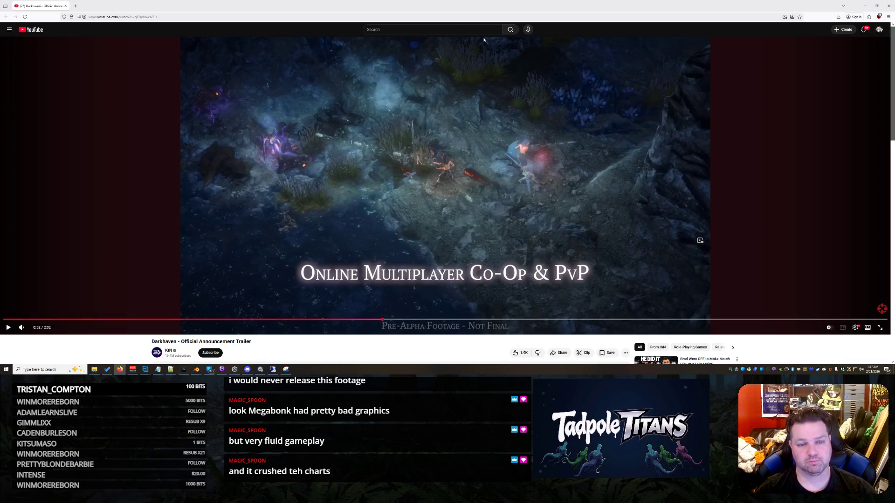
{"action": "left_click", "coordinate": [431, 29]}
{"action": "type", "text": "megabonk"}
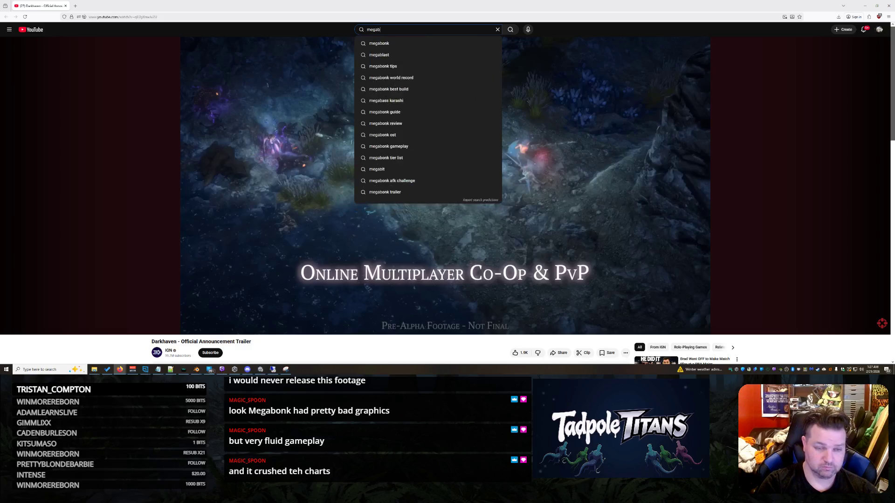
Run the 'megabonk' search and navigate back in the browser history
{"action": "key", "text": "Return"}
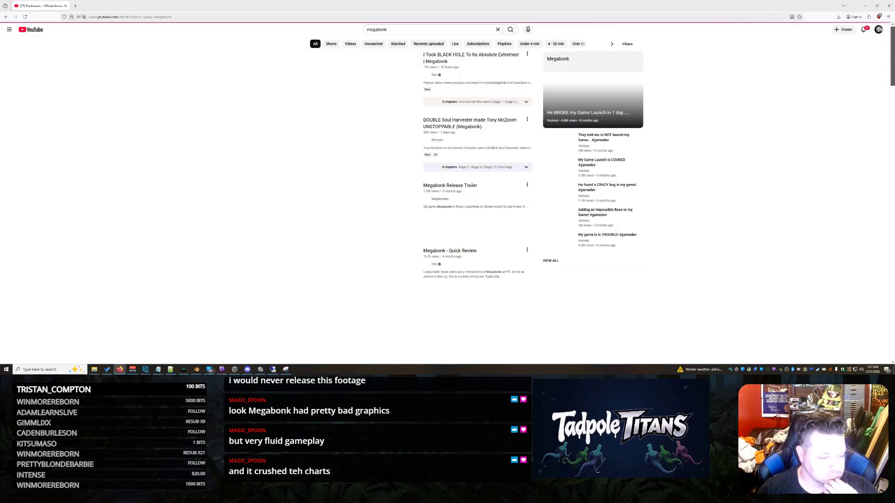
{"action": "key", "text": "alt+Left"}
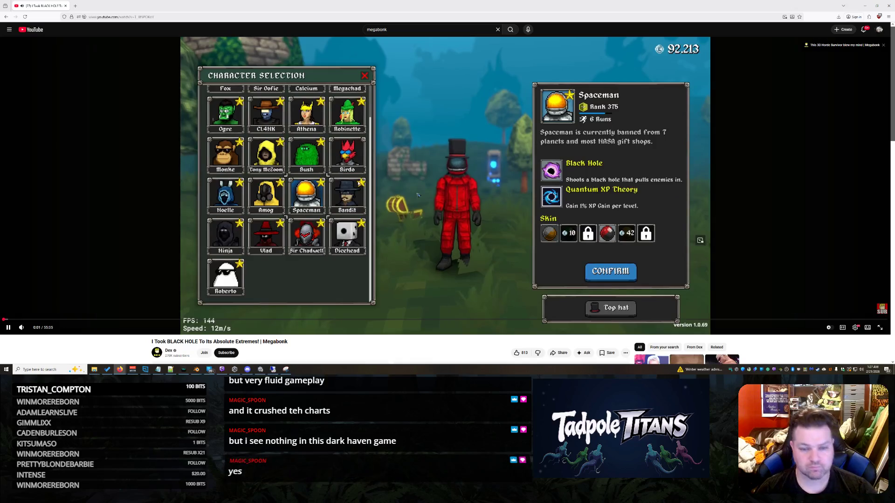
Pause and resume the Megabonk black hole video several times during its opening gameplay
{"action": "left_click", "coordinate": [384, 186]}
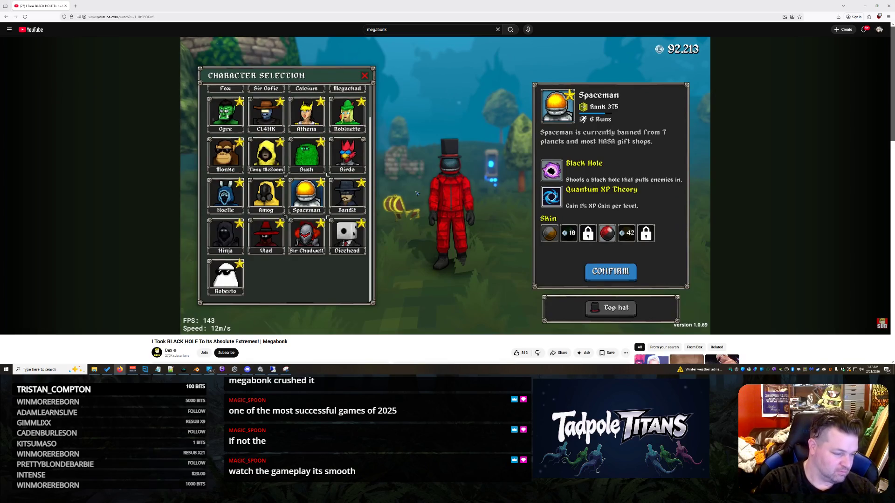
{"action": "left_click", "coordinate": [389, 179]}
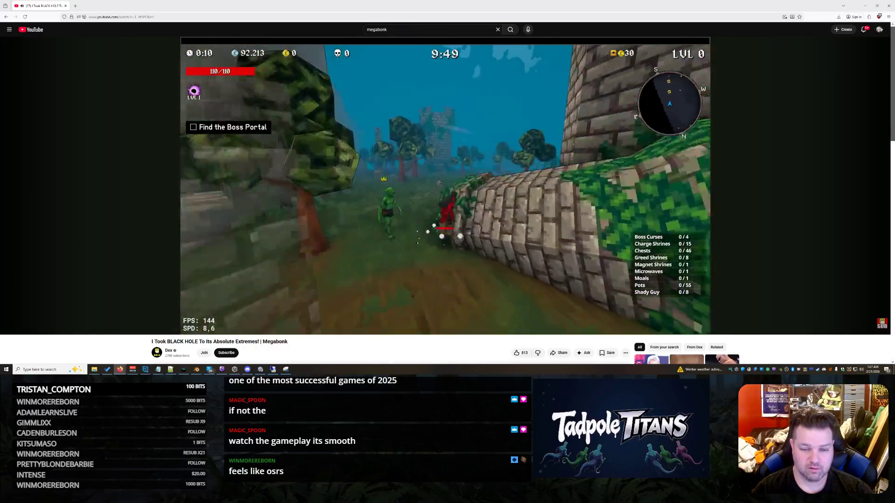
{"action": "left_click", "coordinate": [388, 178]}
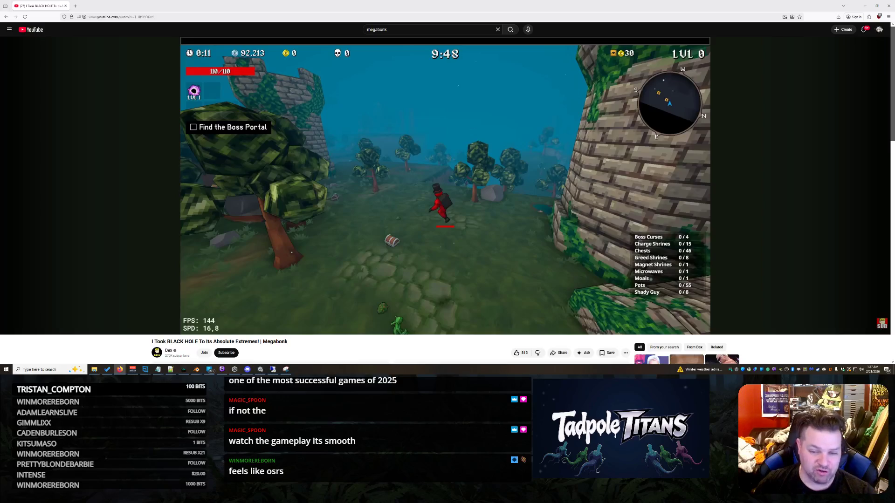
{"action": "left_click", "coordinate": [389, 177]}
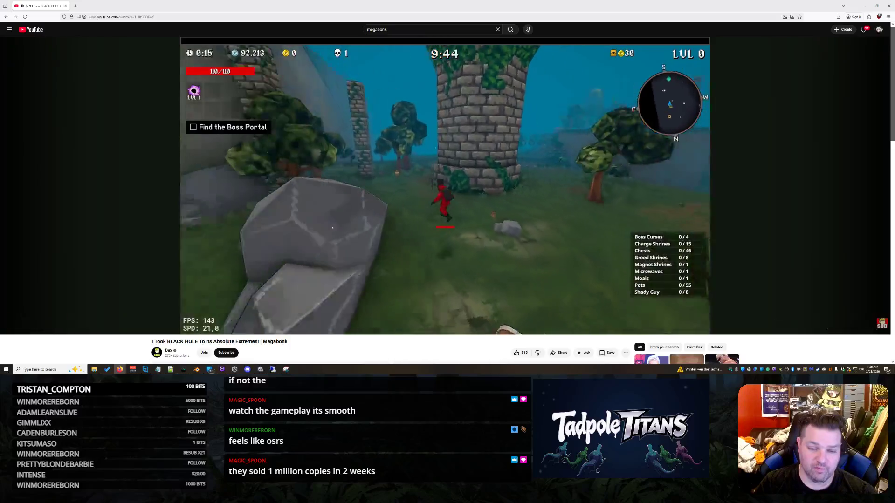
{"action": "left_click", "coordinate": [389, 178]}
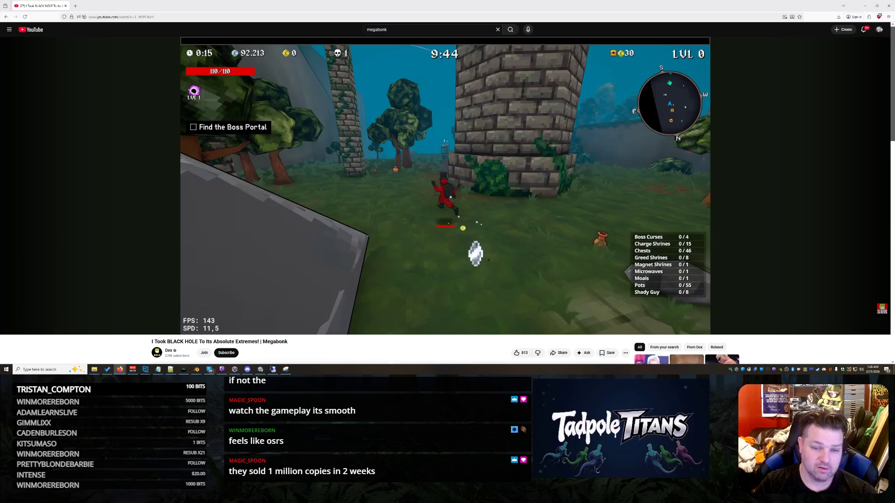
{"action": "left_click", "coordinate": [389, 178]}
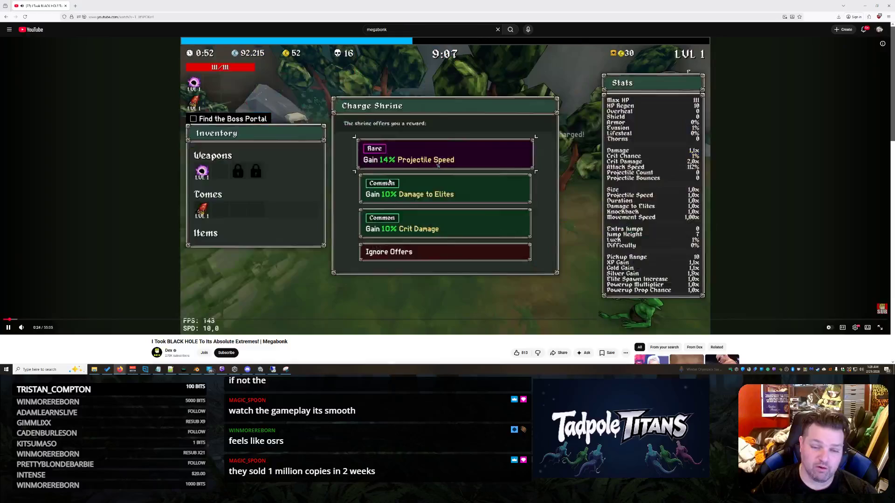
Skip ahead through later Megabonk gameplay, then close the browser window
{"action": "left_click", "coordinate": [389, 179]}
{"action": "left_click", "coordinate": [389, 178]}
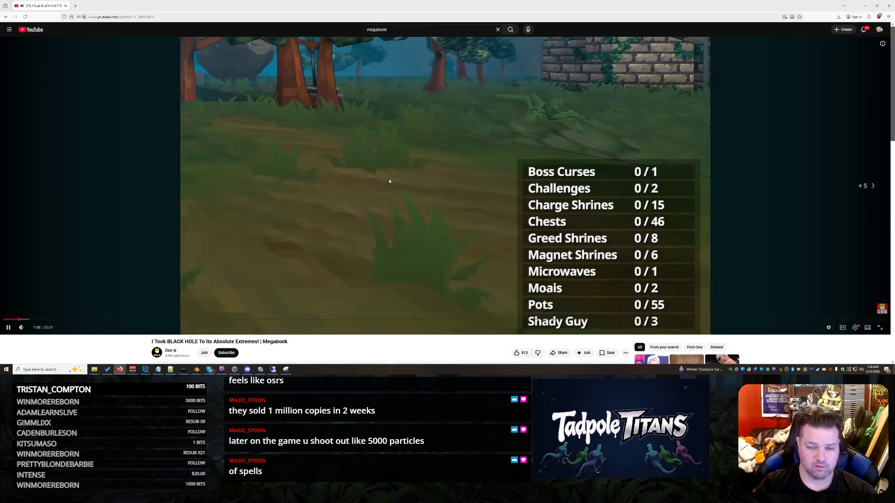
{"action": "key", "text": "Right"}
{"action": "key", "text": "Right"}
{"action": "key", "text": "Right"}
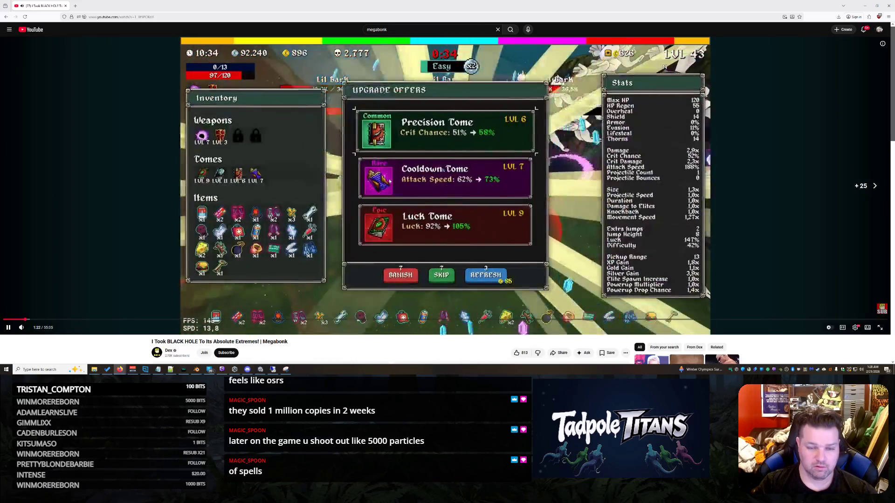
{"action": "key", "text": "space"}
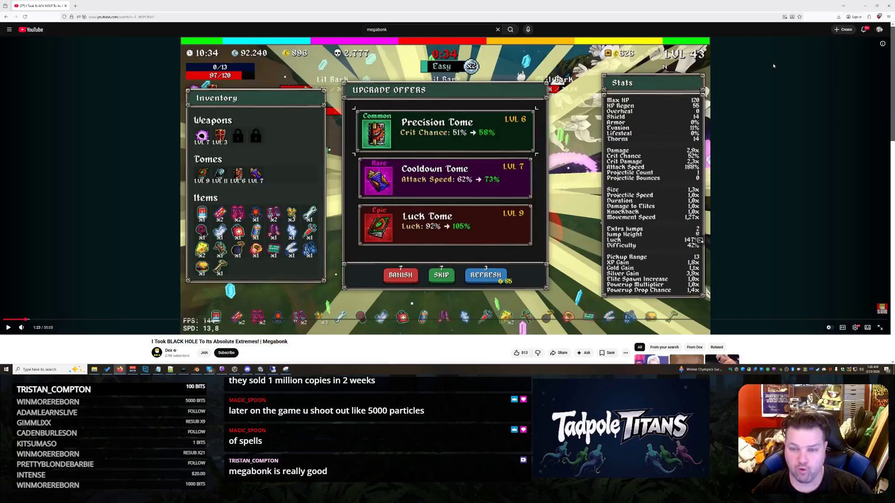
{"action": "left_click", "coordinate": [887, 5]}
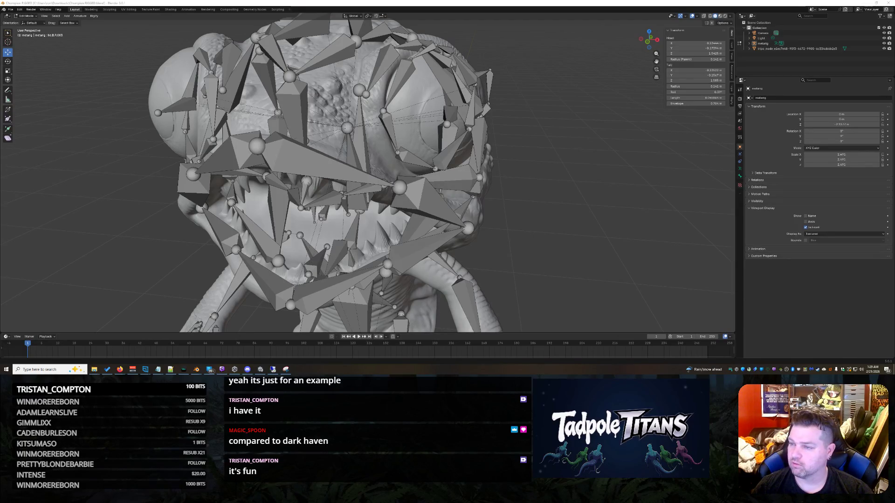
{"action": "scroll", "coordinate": [367, 175], "scroll_direction": "down", "scroll_amount": 3}
Play the Muck Survival video, skip into its gameplay, pause it and close the browser to return to the rig
{"action": "left_click", "coordinate": [119, 369]}
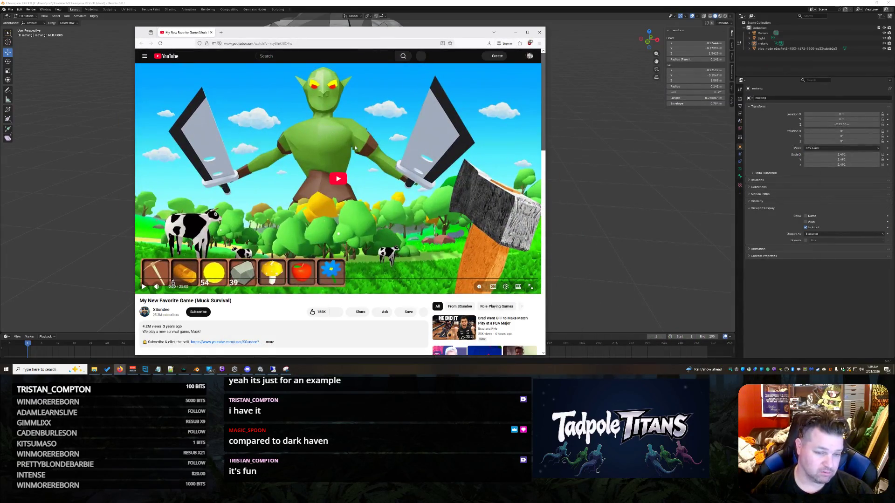
{"action": "left_click", "coordinate": [336, 179]}
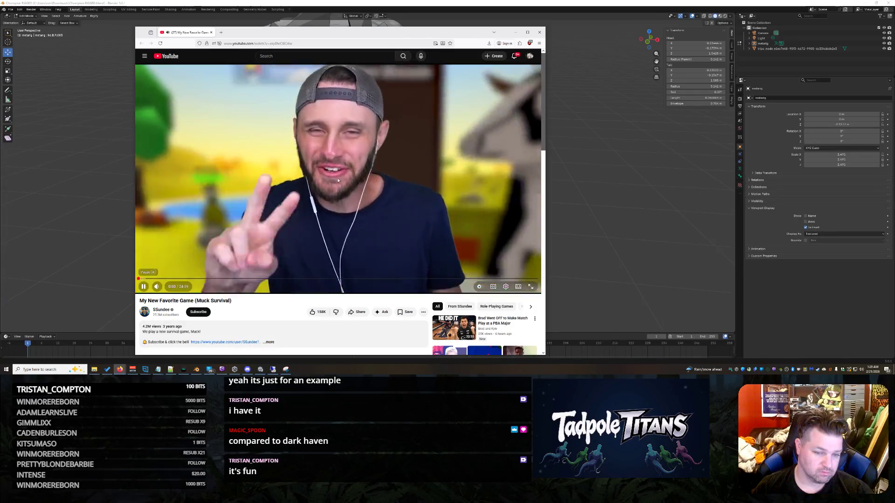
{"action": "key", "text": "Right"}
{"action": "key", "text": "Right"}
{"action": "key", "text": "Right"}
{"action": "key", "text": "Right"}
{"action": "key", "text": "Right"}
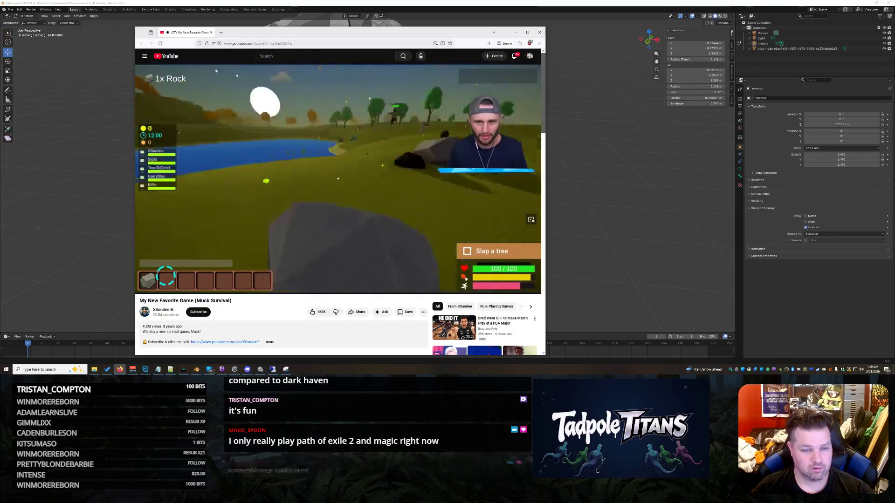
{"action": "left_click", "coordinate": [477, 114]}
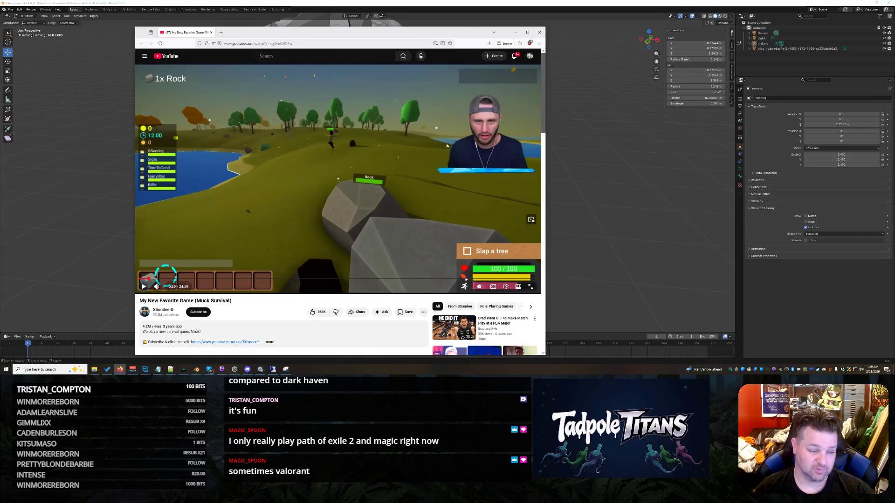
{"action": "left_click", "coordinate": [541, 33]}
{"action": "mouse_move", "coordinate": [571, 129]}
{"action": "middle_mouse_down"}
{"action": "mouse_move", "coordinate": [531, 140]}
{"action": "mouse_move", "coordinate": [581, 141]}
{"action": "mouse_move", "coordinate": [528, 137]}
{"action": "mouse_move", "coordinate": [577, 122]}
{"action": "mouse_move", "coordinate": [641, 262]}
{"action": "mouse_move", "coordinate": [561, 127]}
{"action": "mouse_move", "coordinate": [588, 129]}
{"action": "mouse_move", "coordinate": [578, 124]}
{"action": "mouse_move", "coordinate": [552, 140]}
{"action": "mouse_move", "coordinate": [579, 128]}
{"action": "mouse_move", "coordinate": [586, 145]}
{"action": "mouse_move", "coordinate": [574, 123]}
{"action": "mouse_move", "coordinate": [489, 109]}
{"action": "middle_mouse_up"}
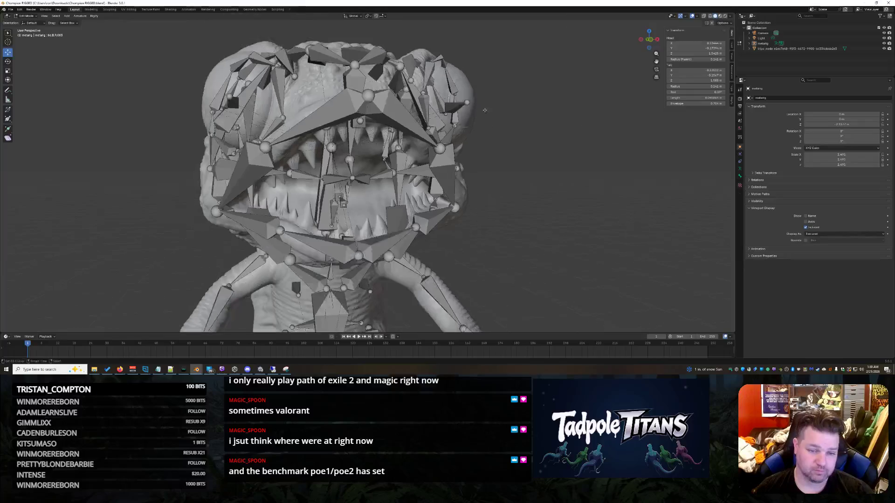
Move the selected mouth bone along the Z axis to a new height
{"action": "mouse_move", "coordinate": [364, 127]}
{"action": "middle_mouse_down"}
{"action": "mouse_move", "coordinate": [481, 170]}
{"action": "mouse_move", "coordinate": [419, 154]}
{"action": "middle_mouse_up"}
{"action": "scroll", "coordinate": [373, 141], "scroll_direction": "up", "scroll_amount": 4}
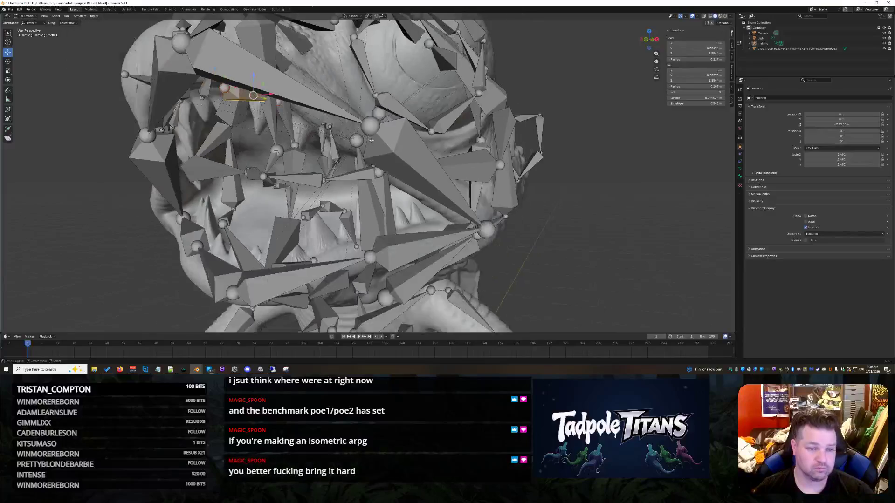
{"action": "key", "text": "g"}
{"action": "key", "text": "z"}
{"action": "left_click", "coordinate": [255, 89]}
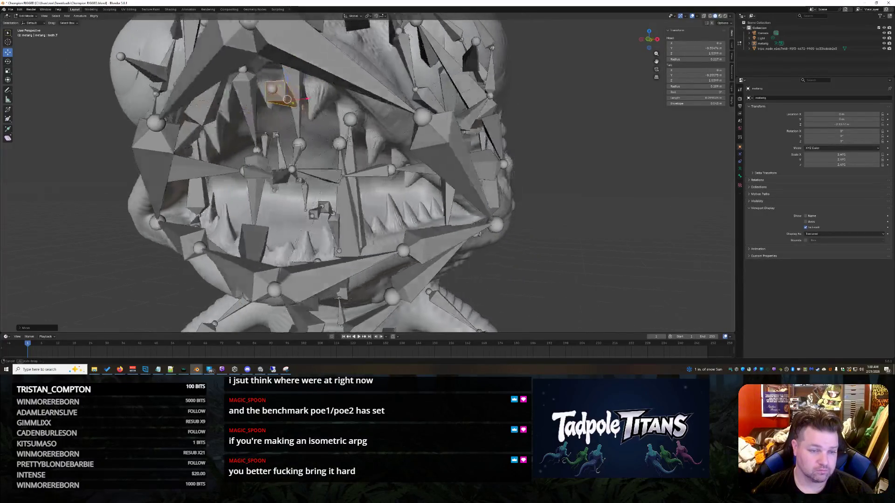
Select another bone inside the mouth and inspect it from frontal and side angles
{"action": "mouse_move", "coordinate": [256, 90]}
{"action": "middle_mouse_down"}
{"action": "mouse_move", "coordinate": [328, 105]}
{"action": "mouse_move", "coordinate": [289, 144]}
{"action": "mouse_move", "coordinate": [350, 130]}
{"action": "mouse_move", "coordinate": [490, 209]}
{"action": "mouse_move", "coordinate": [649, 282]}
{"action": "middle_mouse_up"}
{"action": "mouse_move", "coordinate": [620, 225]}
{"action": "middle_mouse_down"}
{"action": "mouse_move", "coordinate": [614, 192]}
{"action": "mouse_move", "coordinate": [575, 165]}
{"action": "middle_mouse_up"}
{"action": "left_click", "coordinate": [399, 91]}
{"action": "middle_click_drag", "start_coordinate": [399, 92], "coordinate": [621, 212]}
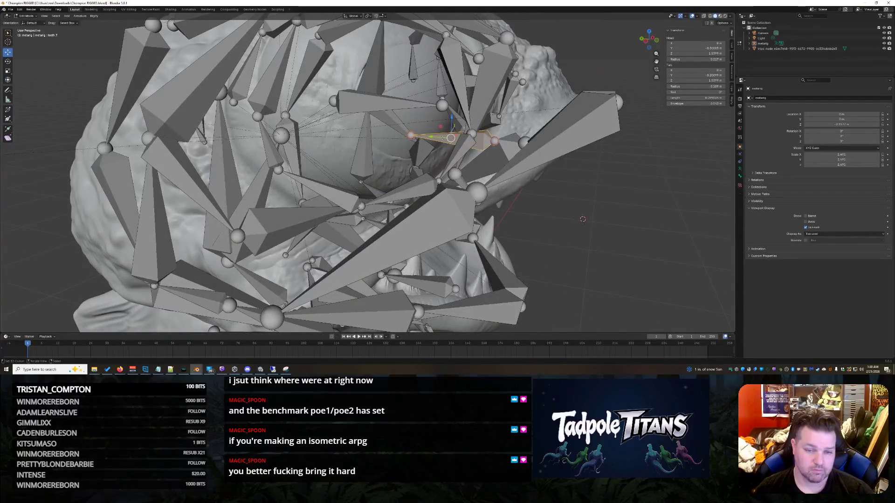
{"action": "mouse_move", "coordinate": [582, 219]}
{"action": "middle_mouse_down"}
{"action": "mouse_move", "coordinate": [587, 189]}
{"action": "mouse_move", "coordinate": [390, 64]}
{"action": "middle_mouse_up"}
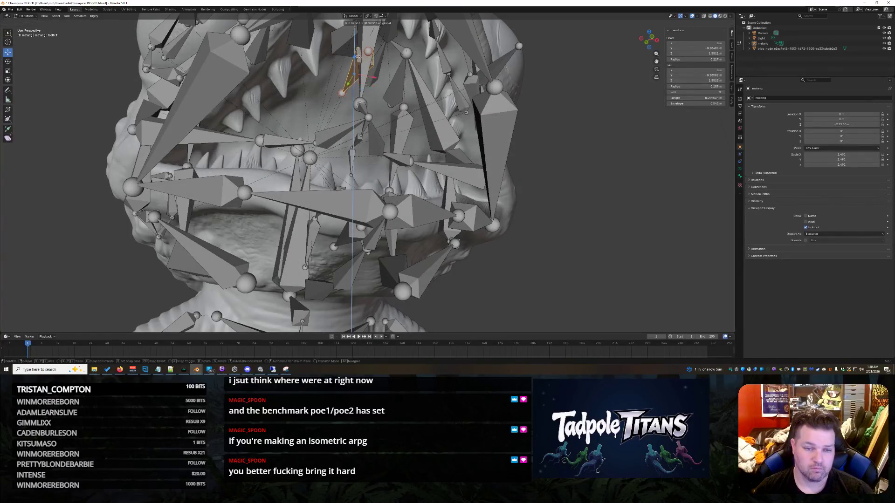
{"action": "middle_click_drag", "start_coordinate": [358, 63], "coordinate": [426, 84]}
{"action": "mouse_move", "coordinate": [566, 183]}
{"action": "middle_mouse_down"}
{"action": "mouse_move", "coordinate": [583, 202]}
{"action": "mouse_move", "coordinate": [661, 162]}
{"action": "middle_mouse_up"}
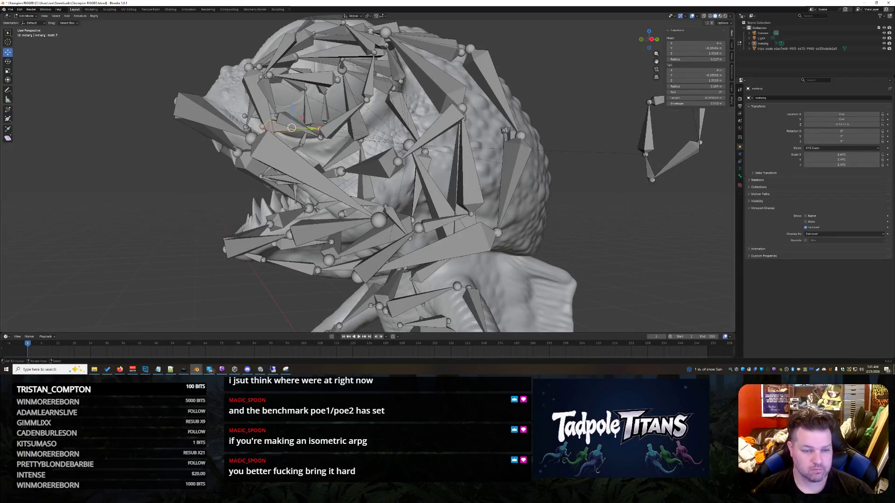
{"action": "left_click_drag", "start_coordinate": [291, 128], "coordinate": [288, 127]}
{"action": "left_click", "coordinate": [288, 127]}
{"action": "middle_click_drag", "start_coordinate": [287, 127], "coordinate": [189, 210]}
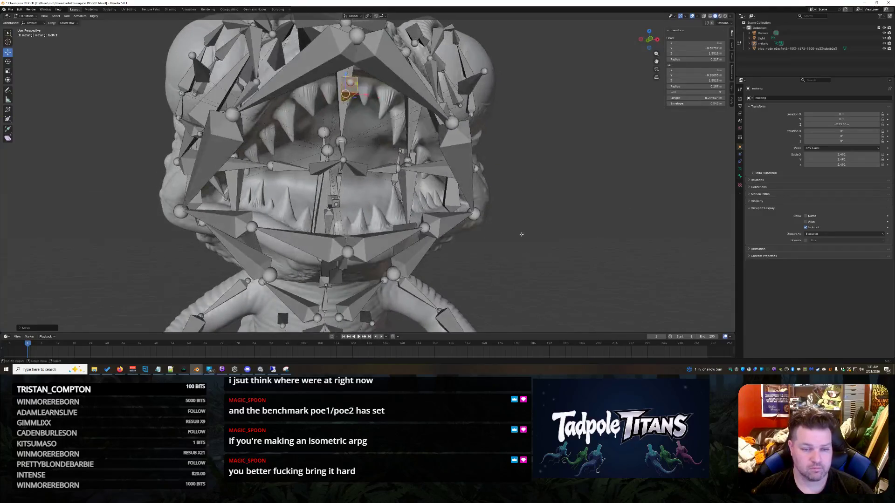
{"action": "middle_click_drag", "start_coordinate": [189, 210], "coordinate": [231, 203]}
{"action": "mouse_move", "coordinate": [328, 278]}
{"action": "middle_mouse_down"}
{"action": "mouse_move", "coordinate": [624, 261]}
{"action": "mouse_move", "coordinate": [559, 227]}
{"action": "mouse_move", "coordinate": [411, 248]}
{"action": "middle_mouse_up"}
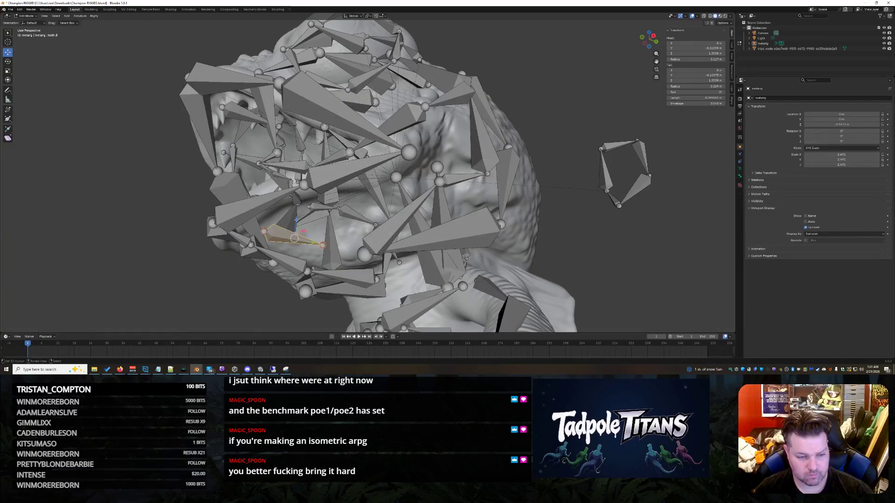
{"action": "middle_click_drag", "start_coordinate": [295, 238], "coordinate": [618, 301]}
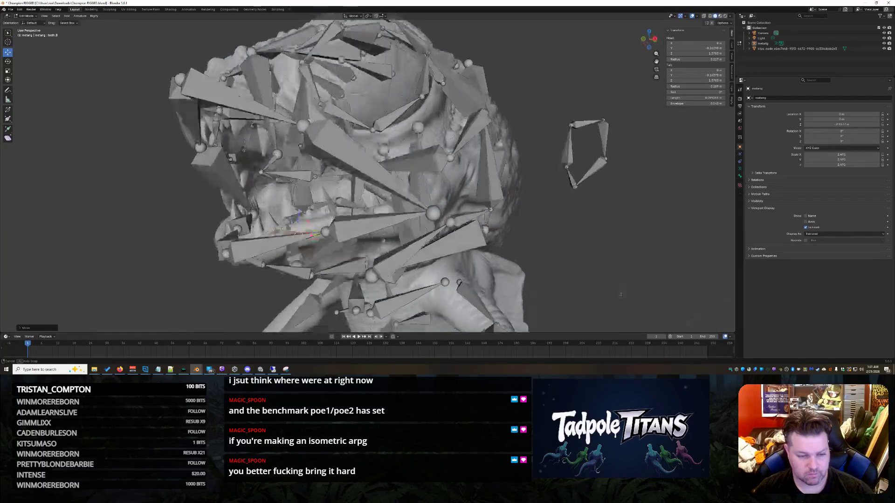
{"action": "mouse_move", "coordinate": [308, 231]}
{"action": "middle_mouse_down"}
{"action": "mouse_move", "coordinate": [289, 222]}
{"action": "mouse_move", "coordinate": [350, 260]}
{"action": "mouse_move", "coordinate": [378, 252]}
{"action": "middle_mouse_up"}
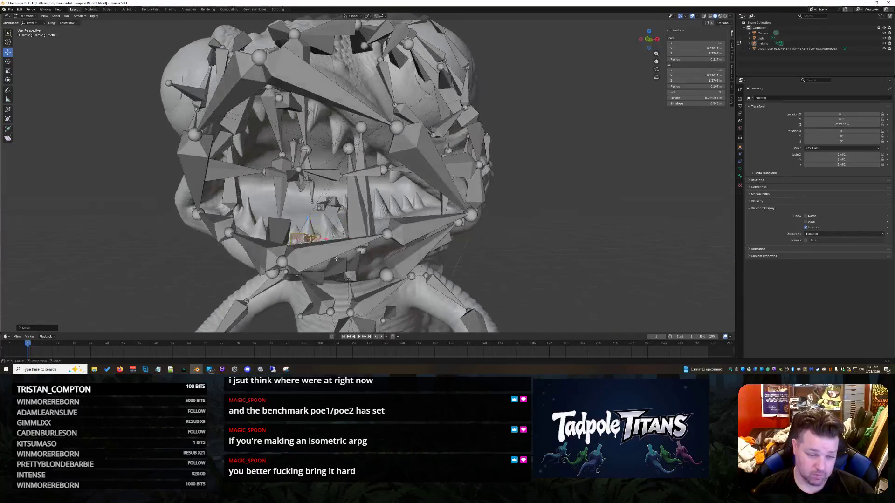
{"action": "scroll", "coordinate": [536, 248], "scroll_direction": "down", "scroll_amount": 5}
{"action": "scroll", "coordinate": [536, 249], "scroll_direction": "up", "scroll_amount": 5}
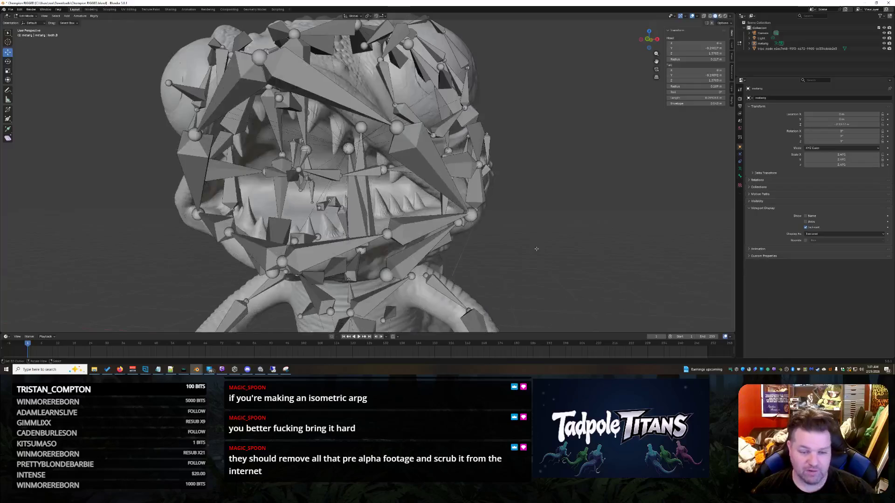
{"action": "middle_click_drag", "start_coordinate": [536, 249], "coordinate": [510, 242]}
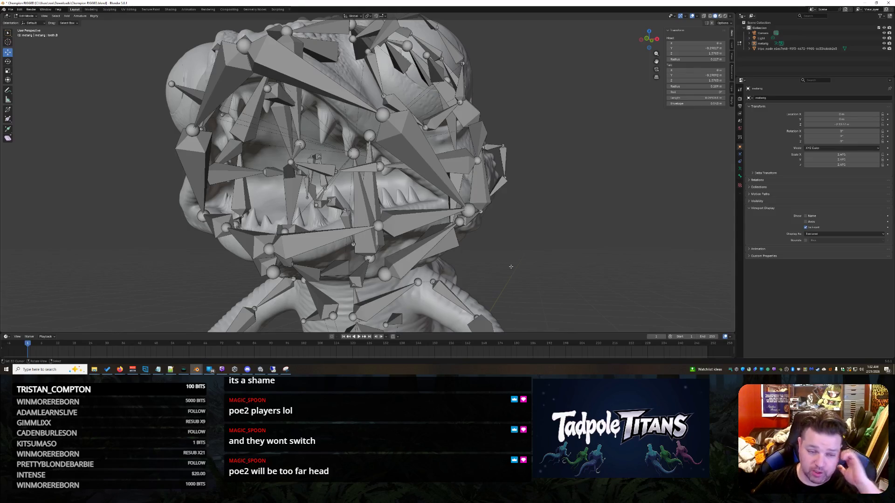
{"action": "middle_click_drag", "start_coordinate": [721, 202], "coordinate": [625, 215]}
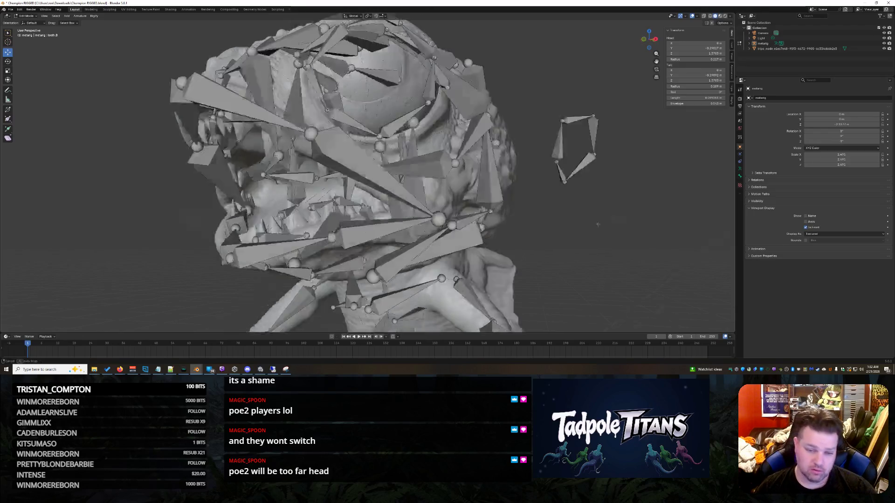
{"action": "scroll", "coordinate": [546, 206], "scroll_direction": "up", "scroll_amount": 1}
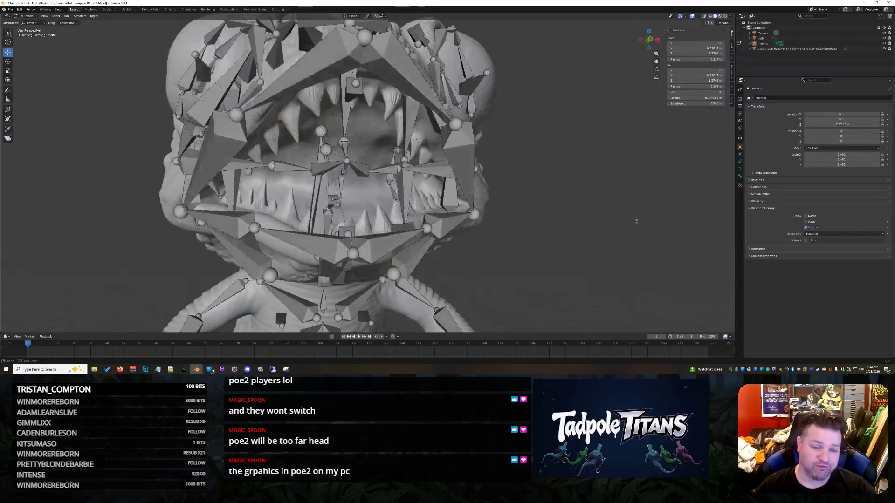
{"action": "scroll", "coordinate": [503, 201], "scroll_direction": "up", "scroll_amount": 2}
{"action": "scroll", "coordinate": [492, 198], "scroll_direction": "up", "scroll_amount": 2}
{"action": "mouse_move", "coordinate": [492, 198]}
{"action": "middle_mouse_down"}
{"action": "mouse_move", "coordinate": [550, 182]}
{"action": "mouse_move", "coordinate": [505, 147]}
{"action": "middle_mouse_up"}
{"action": "scroll", "coordinate": [549, 182], "scroll_direction": "down", "scroll_amount": 5}
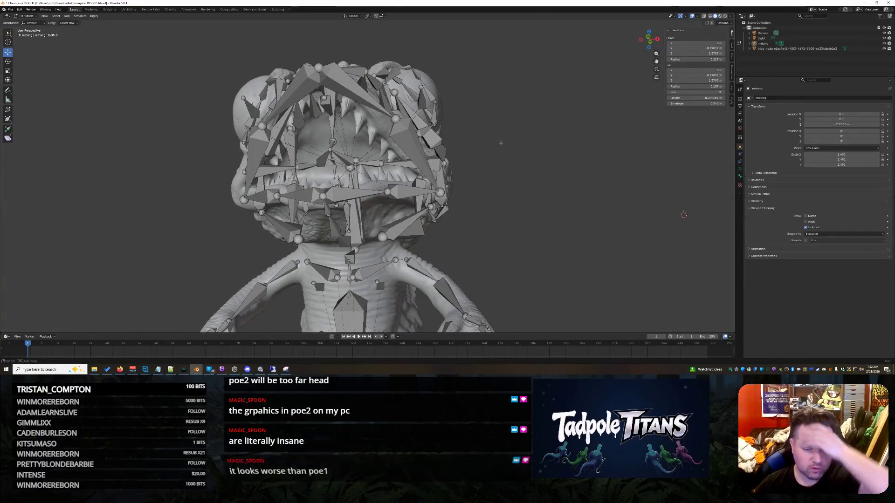
{"action": "middle_click_drag", "start_coordinate": [681, 224], "coordinate": [662, 281]}
{"action": "middle_click_drag", "start_coordinate": [494, 154], "coordinate": [495, 166]}
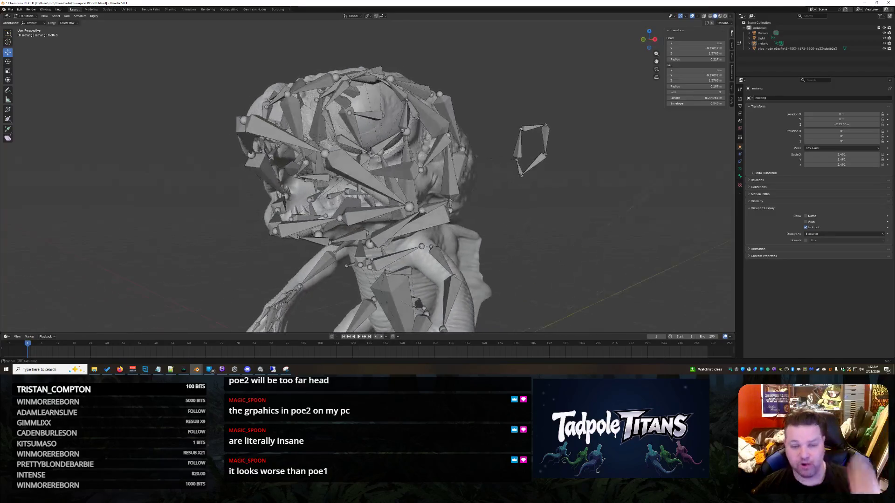
{"action": "scroll", "coordinate": [458, 185], "scroll_direction": "up", "scroll_amount": 5}
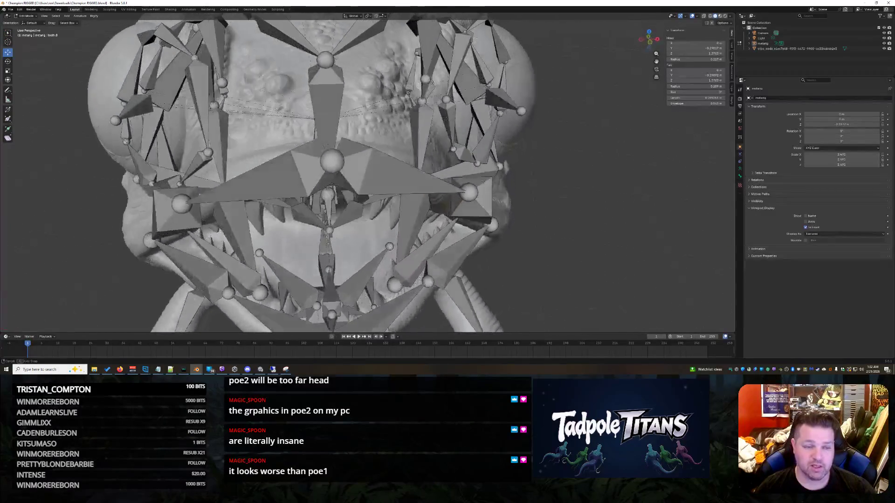
{"action": "scroll", "coordinate": [433, 196], "scroll_direction": "up", "scroll_amount": 3}
{"action": "scroll", "coordinate": [426, 197], "scroll_direction": "up", "scroll_amount": 3}
{"action": "scroll", "coordinate": [433, 192], "scroll_direction": "up", "scroll_amount": 3}
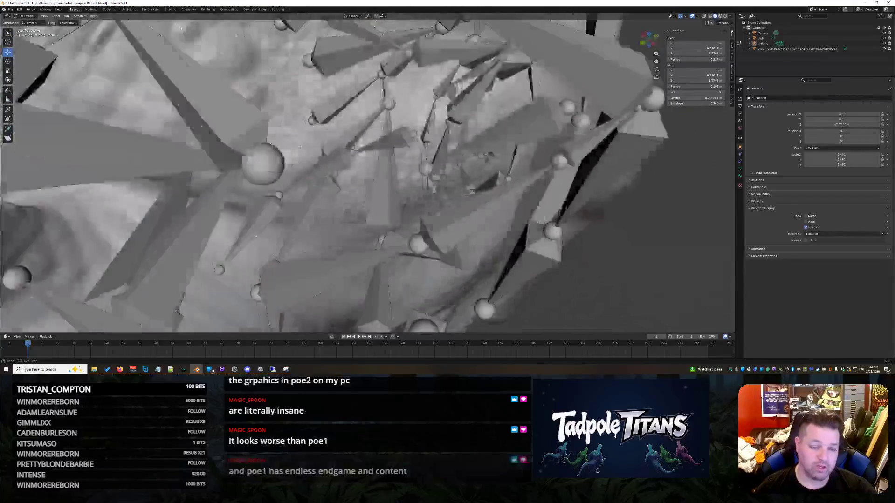
{"action": "scroll", "coordinate": [447, 186], "scroll_direction": "up", "scroll_amount": 2}
{"action": "scroll", "coordinate": [461, 179], "scroll_direction": "up", "scroll_amount": 2}
{"action": "middle_click_drag", "start_coordinate": [461, 181], "coordinate": [352, 205]}
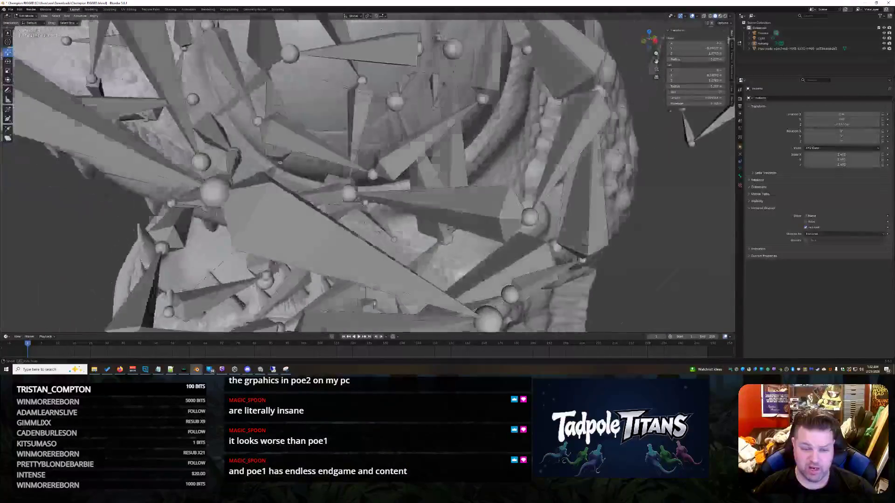
{"action": "key", "text": "Home"}
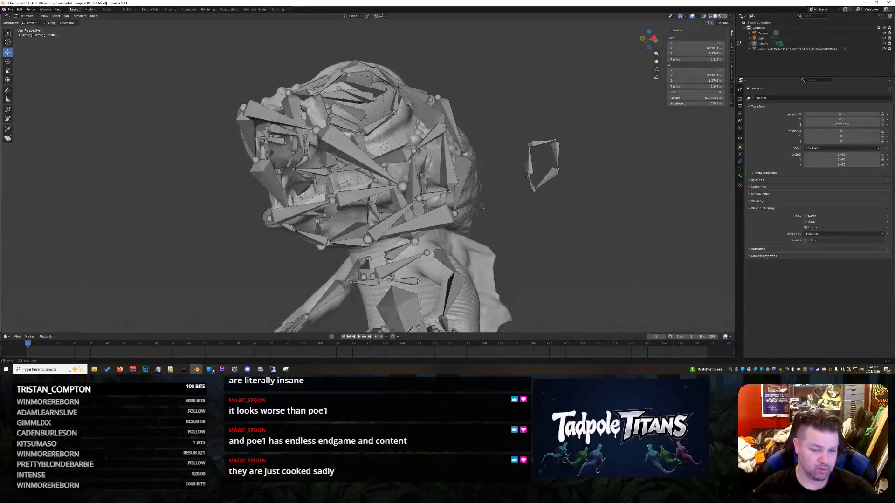
{"action": "middle_click_drag", "start_coordinate": [352, 205], "coordinate": [429, 196]}
{"action": "scroll", "coordinate": [429, 197], "scroll_direction": "up", "scroll_amount": 3}
{"action": "mouse_move", "coordinate": [656, 240]}
{"action": "middle_mouse_down"}
{"action": "mouse_move", "coordinate": [681, 231]}
{"action": "mouse_move", "coordinate": [204, 213]}
{"action": "mouse_move", "coordinate": [668, 247]}
{"action": "middle_mouse_up"}
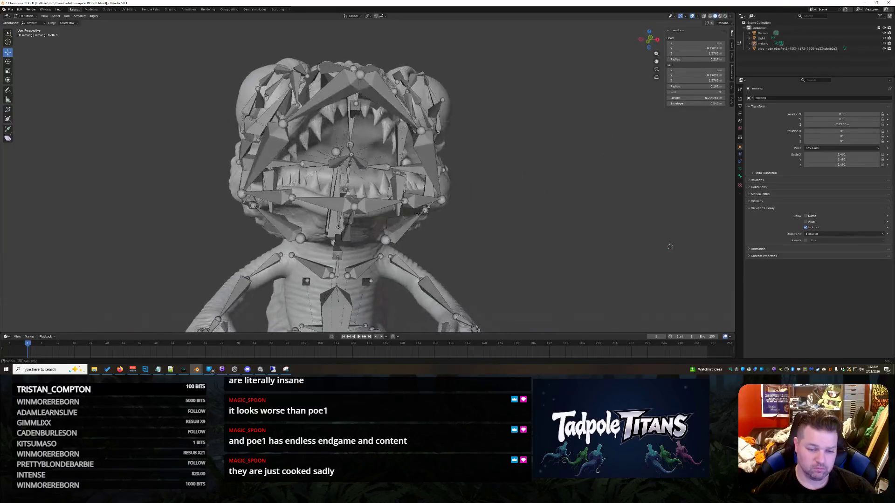
{"action": "scroll", "coordinate": [669, 247], "scroll_direction": "up", "scroll_amount": 5}
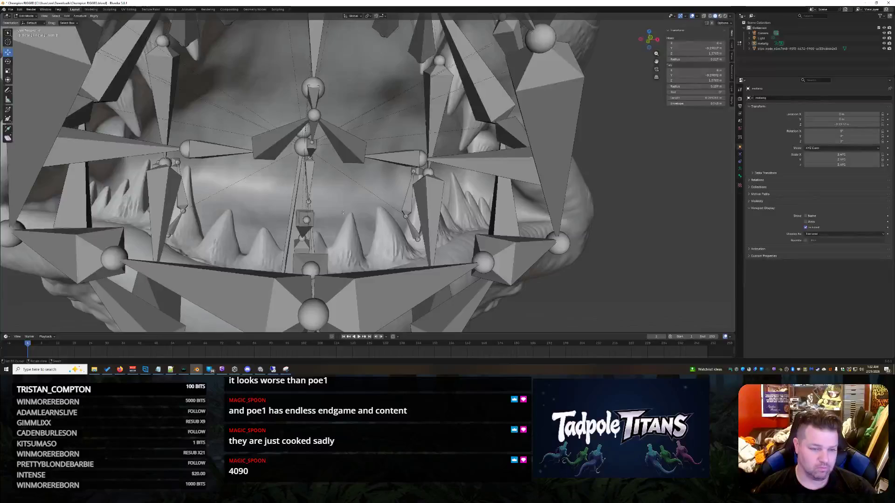
{"action": "scroll", "coordinate": [669, 246], "scroll_direction": "down", "scroll_amount": 4}
{"action": "mouse_move", "coordinate": [669, 247]}
{"action": "middle_mouse_down"}
{"action": "mouse_move", "coordinate": [608, 273]}
{"action": "mouse_move", "coordinate": [631, 266]}
{"action": "middle_mouse_up"}
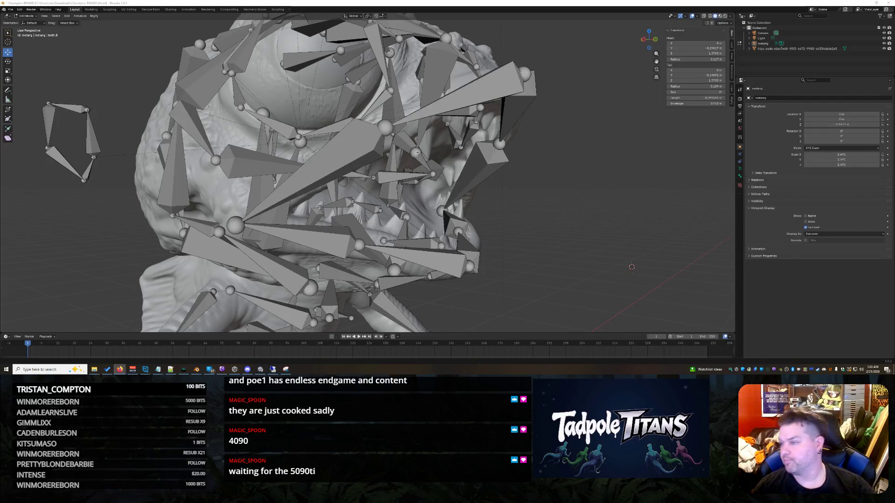
{"action": "mouse_move", "coordinate": [683, 196]}
{"action": "middle_mouse_down"}
{"action": "mouse_move", "coordinate": [538, 177]}
{"action": "mouse_move", "coordinate": [543, 190]}
{"action": "mouse_move", "coordinate": [601, 212]}
{"action": "mouse_move", "coordinate": [530, 202]}
{"action": "mouse_move", "coordinate": [609, 188]}
{"action": "mouse_move", "coordinate": [591, 187]}
{"action": "mouse_move", "coordinate": [605, 181]}
{"action": "mouse_move", "coordinate": [531, 196]}
{"action": "mouse_move", "coordinate": [591, 185]}
{"action": "mouse_move", "coordinate": [563, 223]}
{"action": "mouse_move", "coordinate": [492, 256]}
{"action": "middle_mouse_up"}
{"action": "scroll", "coordinate": [602, 212], "scroll_direction": "up", "scroll_amount": 3}
{"action": "scroll", "coordinate": [543, 206], "scroll_direction": "down", "scroll_amount": 4}
{"action": "scroll", "coordinate": [530, 202], "scroll_direction": "up", "scroll_amount": 3}
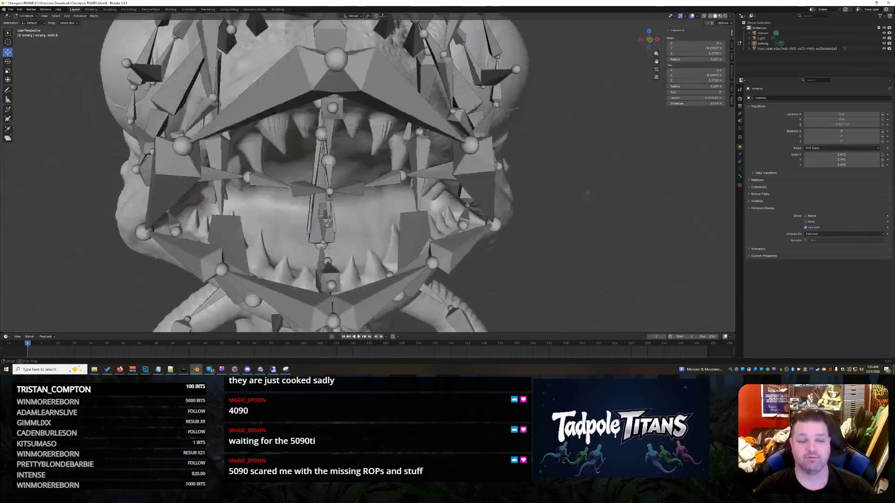
{"action": "mouse_move", "coordinate": [197, 369]}
{"action": "left_click", "coordinate": [226, 347]}
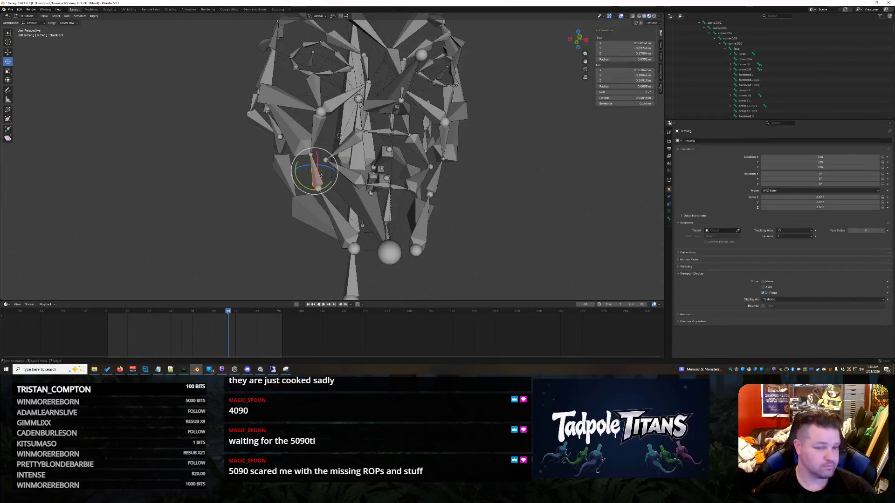
{"action": "key", "text": "super+Down"}
{"action": "left_click_drag", "start_coordinate": [239, 96], "coordinate": [305, 21]}
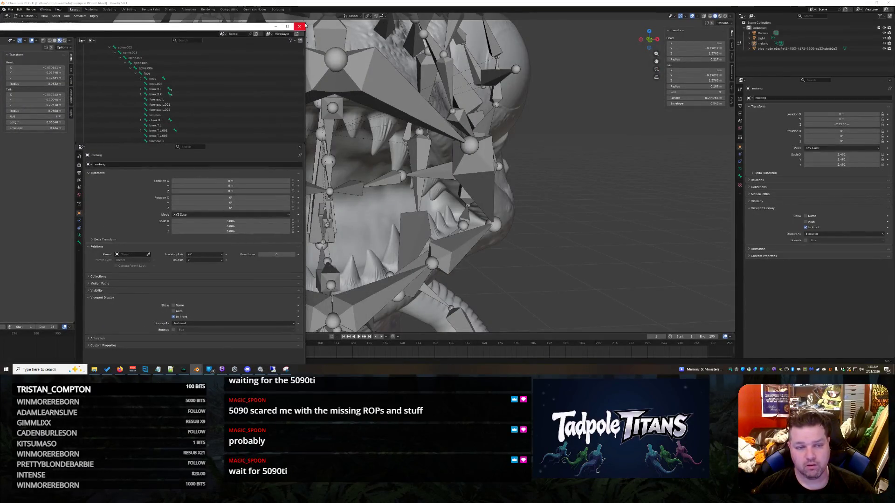
{"action": "key", "text": "super+Down"}
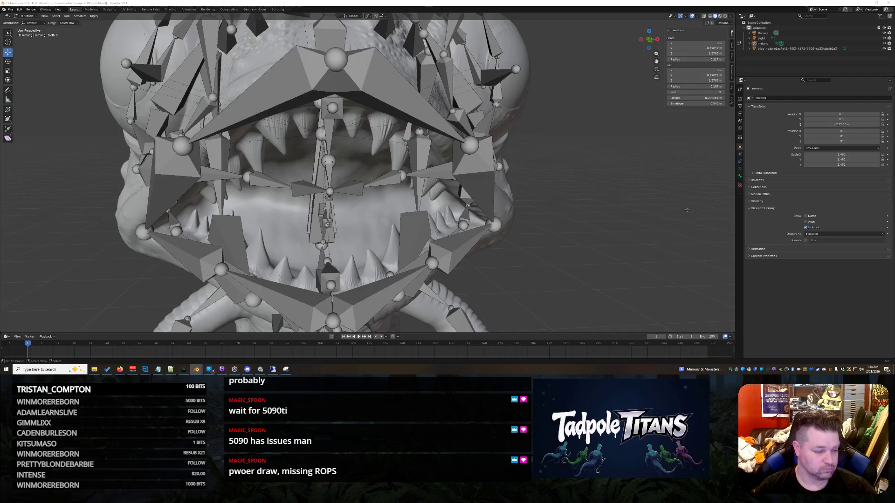
{"action": "scroll", "coordinate": [608, 195], "scroll_direction": "down", "scroll_amount": 3}
{"action": "scroll", "coordinate": [608, 196], "scroll_direction": "down", "scroll_amount": 3}
{"action": "scroll", "coordinate": [607, 195], "scroll_direction": "down", "scroll_amount": 2}
{"action": "scroll", "coordinate": [608, 195], "scroll_direction": "up", "scroll_amount": 3}
{"action": "mouse_move", "coordinate": [608, 196]}
{"action": "middle_mouse_down"}
{"action": "mouse_move", "coordinate": [625, 200]}
{"action": "mouse_move", "coordinate": [605, 182]}
{"action": "middle_mouse_up"}
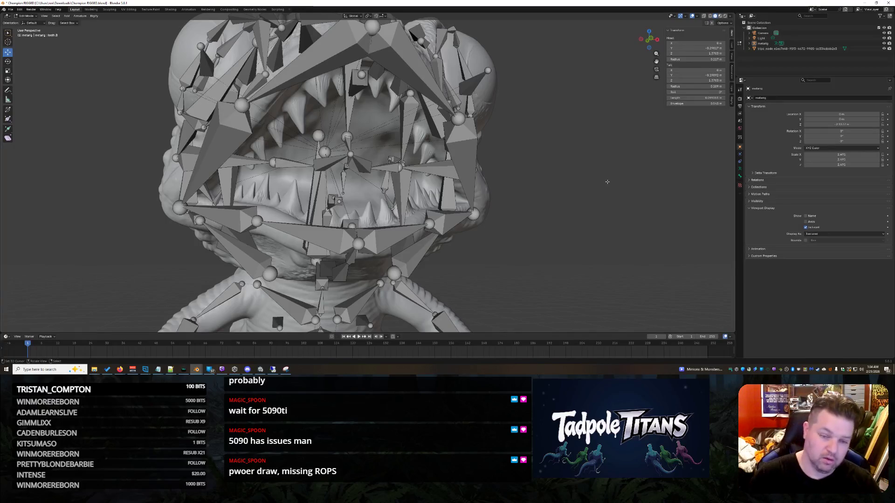
{"action": "mouse_move", "coordinate": [607, 182]}
{"action": "middle_mouse_down"}
{"action": "mouse_move", "coordinate": [556, 160]}
{"action": "mouse_move", "coordinate": [561, 172]}
{"action": "mouse_move", "coordinate": [30, 305]}
{"action": "mouse_move", "coordinate": [574, 156]}
{"action": "mouse_move", "coordinate": [614, 161]}
{"action": "mouse_move", "coordinate": [601, 168]}
{"action": "middle_mouse_up"}
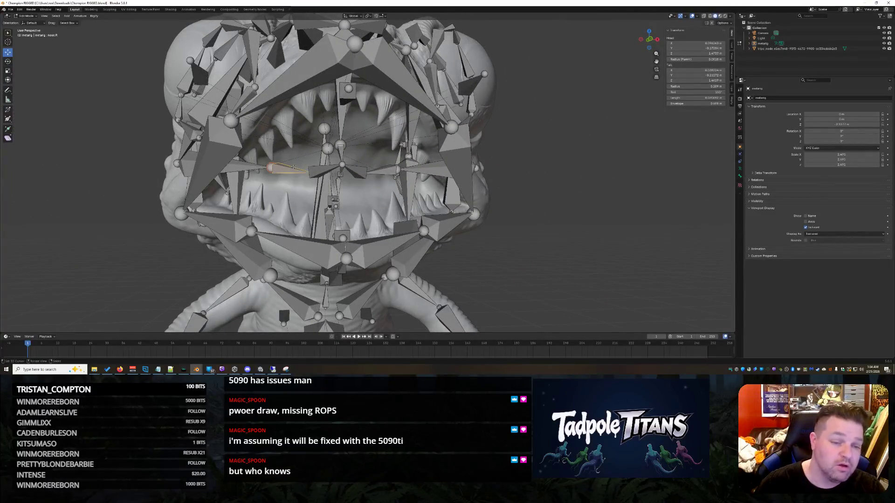
{"action": "scroll", "coordinate": [352, 177], "scroll_direction": "up", "scroll_amount": 1}
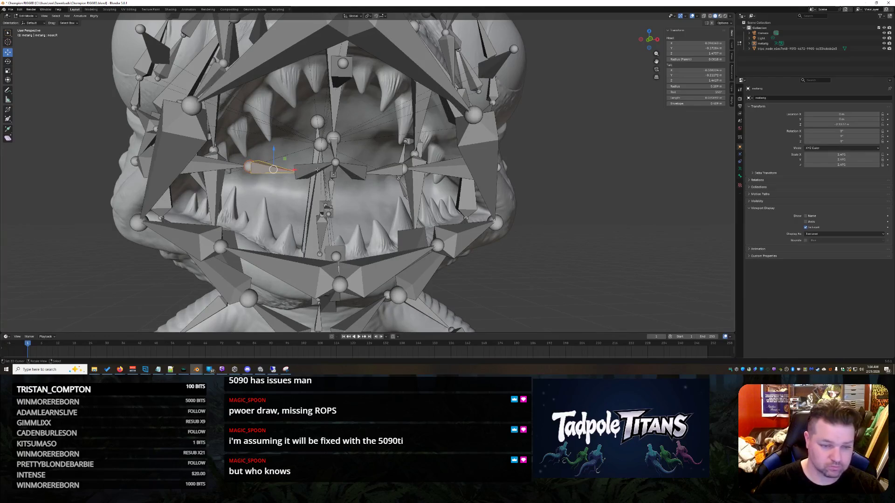
Select a few bones inside the mouth and nudge the selection slightly from a side view
{"action": "middle_click_drag", "start_coordinate": [392, 171], "coordinate": [413, 165]}
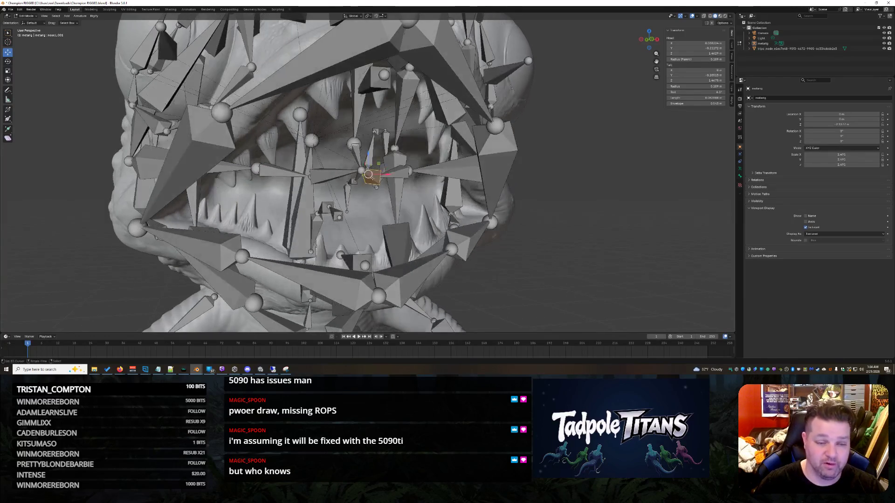
{"action": "left_click", "coordinate": [280, 170]}
{"action": "left_click", "coordinate": [334, 173], "text": "shift"}
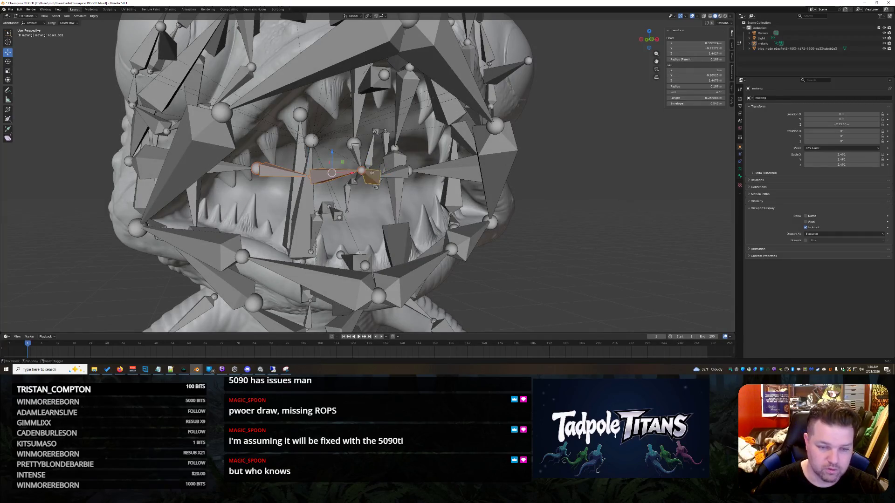
{"action": "middle_click_drag", "start_coordinate": [345, 173], "coordinate": [339, 172]}
{"action": "middle_click_drag", "start_coordinate": [443, 187], "coordinate": [288, 193]}
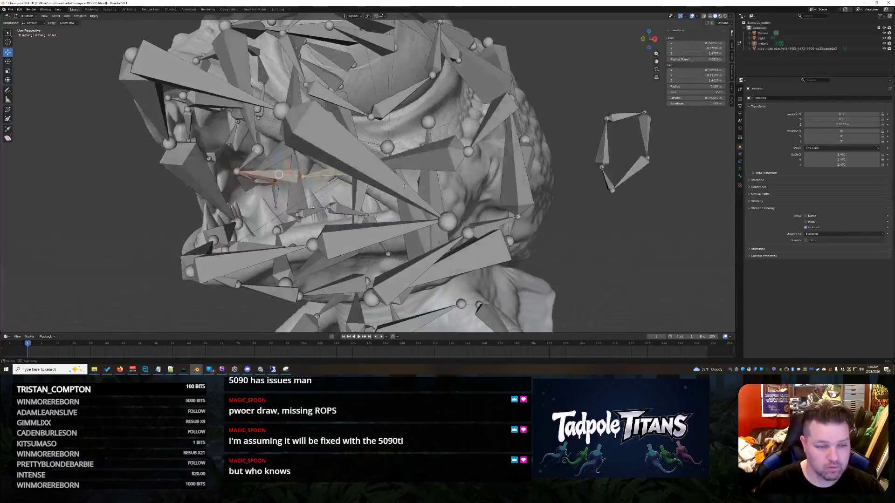
{"action": "left_click_drag", "start_coordinate": [271, 175], "coordinate": [271, 176]}
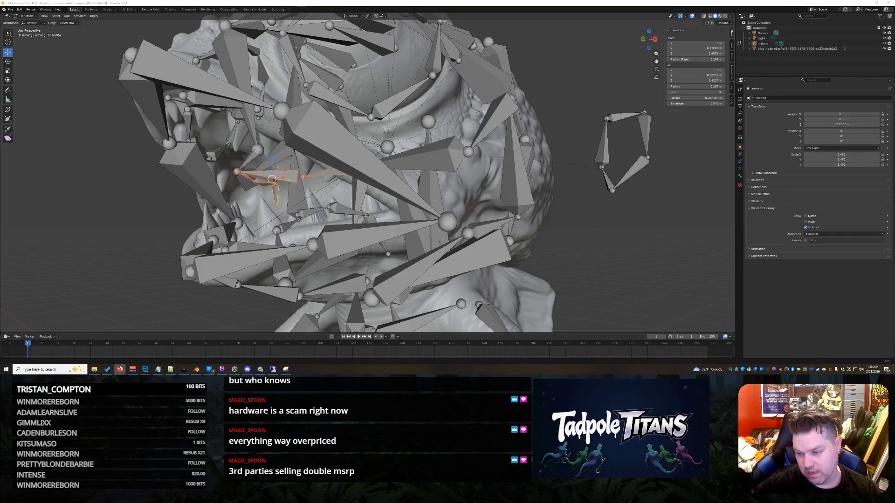
Bring up Windows Settings with Super+I, then Alt+Tab back toward Blender
{"action": "key", "text": "super+i"}
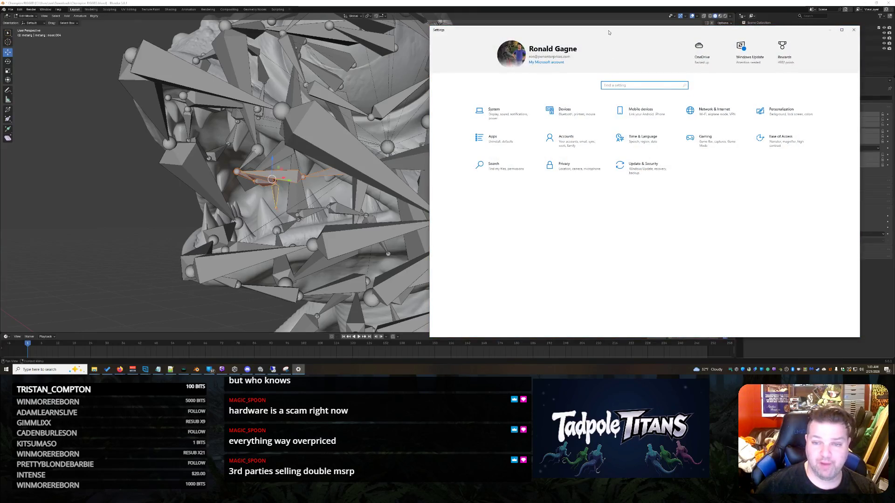
{"action": "key", "text": "alt+Tab"}
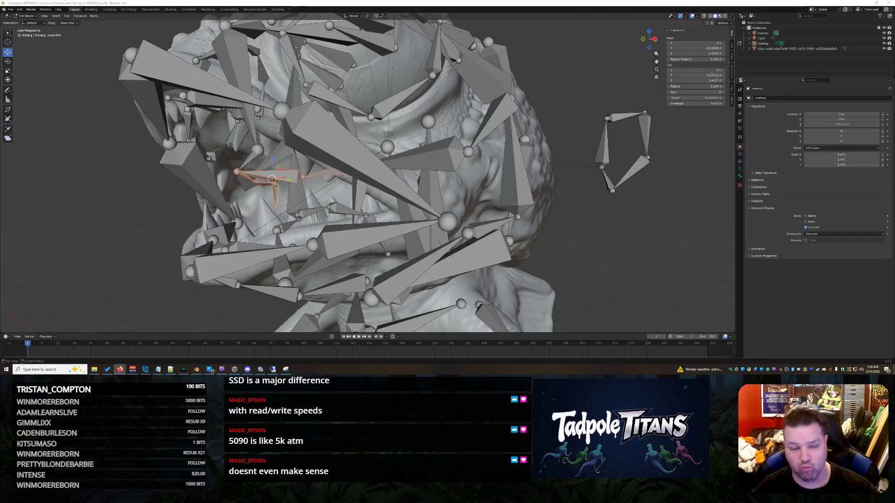
{"action": "mouse_move", "coordinate": [557, 184]}
{"action": "middle_mouse_down"}
{"action": "mouse_move", "coordinate": [602, 192]}
{"action": "mouse_move", "coordinate": [552, 198]}
{"action": "mouse_move", "coordinate": [588, 172]}
{"action": "mouse_move", "coordinate": [620, 180]}
{"action": "mouse_move", "coordinate": [576, 167]}
{"action": "mouse_move", "coordinate": [594, 149]}
{"action": "mouse_move", "coordinate": [630, 141]}
{"action": "mouse_move", "coordinate": [613, 143]}
{"action": "mouse_move", "coordinate": [521, 103]}
{"action": "middle_mouse_up"}
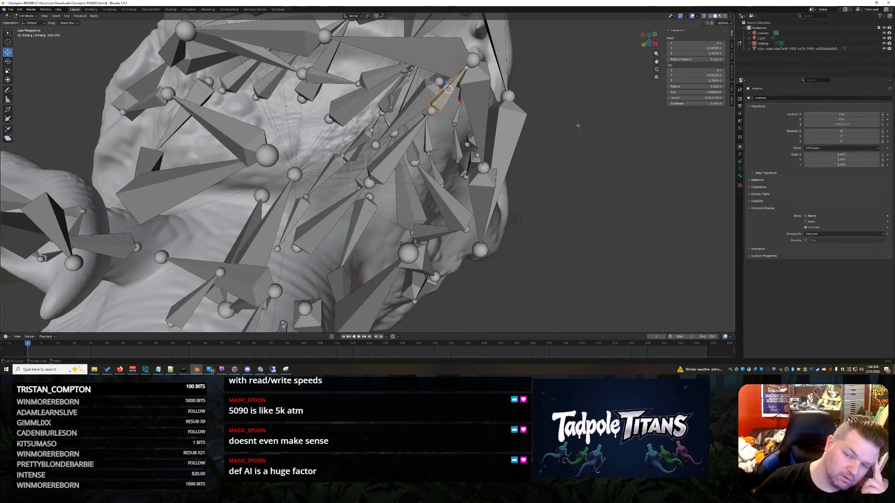
{"action": "mouse_move", "coordinate": [576, 126]}
{"action": "middle_mouse_down"}
{"action": "mouse_move", "coordinate": [566, 169]}
{"action": "mouse_move", "coordinate": [592, 123]}
{"action": "mouse_move", "coordinate": [536, 132]}
{"action": "mouse_move", "coordinate": [573, 133]}
{"action": "middle_mouse_up"}
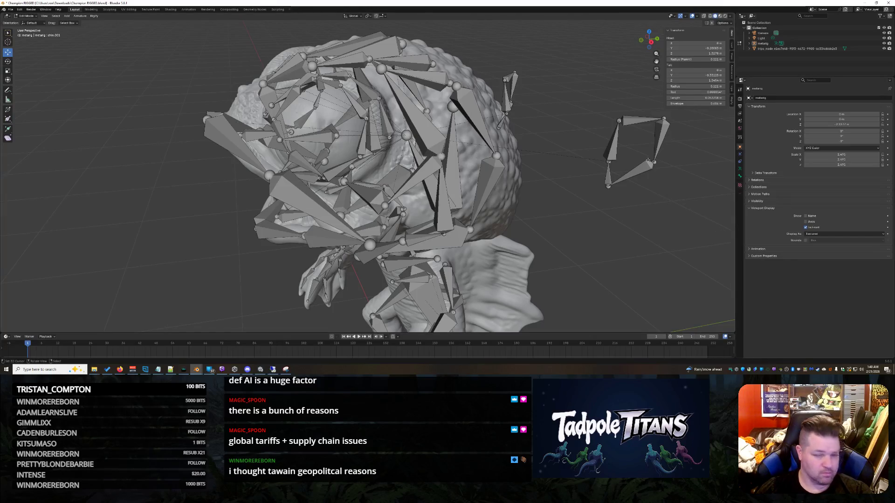
{"action": "left_click_drag", "start_coordinate": [584, 97], "coordinate": [683, 226]}
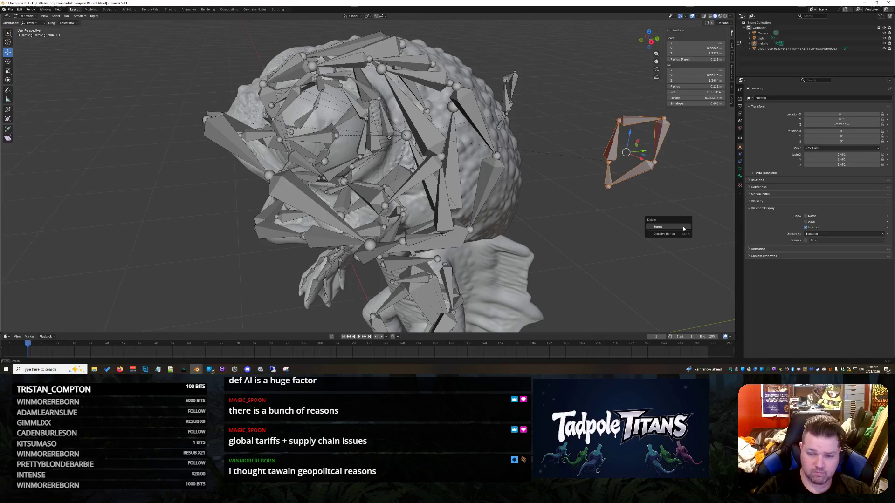
Delete the stray square group of bones from the metarig
{"action": "left_click", "coordinate": [682, 227]}
{"action": "middle_click_drag", "start_coordinate": [682, 227], "coordinate": [627, 85]}
{"action": "left_click_drag", "start_coordinate": [627, 86], "coordinate": [722, 238]}
{"action": "key", "text": "x"}
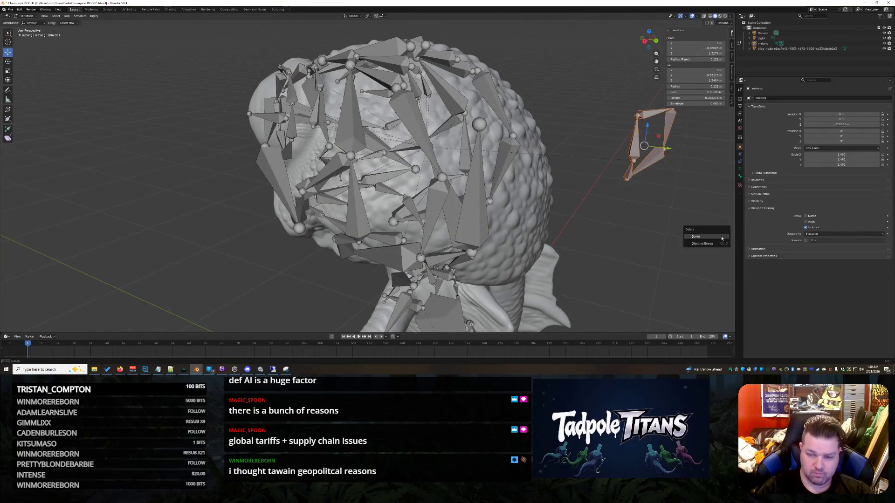
{"action": "left_click", "coordinate": [721, 238]}
Delete the row of small stray bones inside the open mouth one by one, working leftward
{"action": "middle_click_drag", "start_coordinate": [353, 199], "coordinate": [729, 289]}
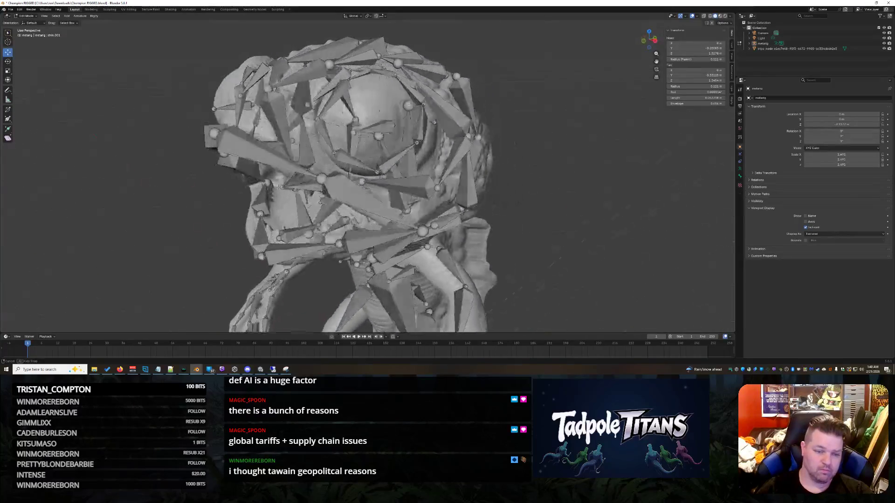
{"action": "scroll", "coordinate": [378, 181], "scroll_direction": "up", "scroll_amount": 2}
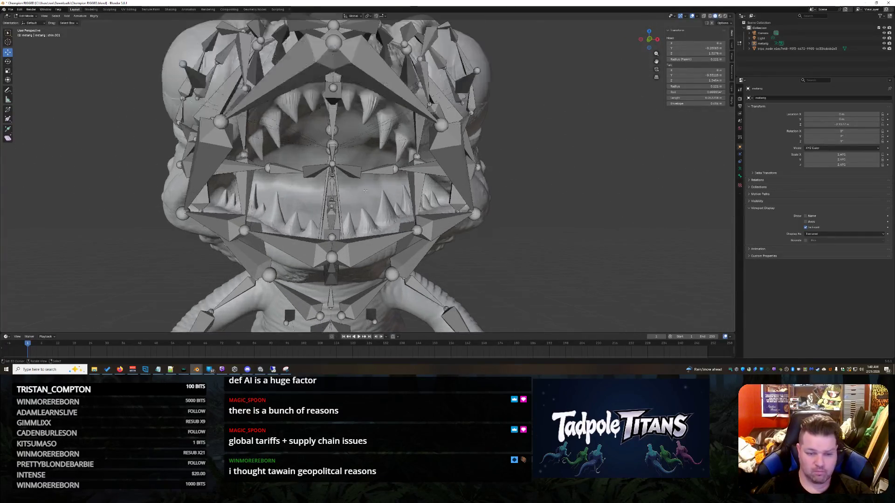
{"action": "scroll", "coordinate": [381, 181], "scroll_direction": "up", "scroll_amount": 4}
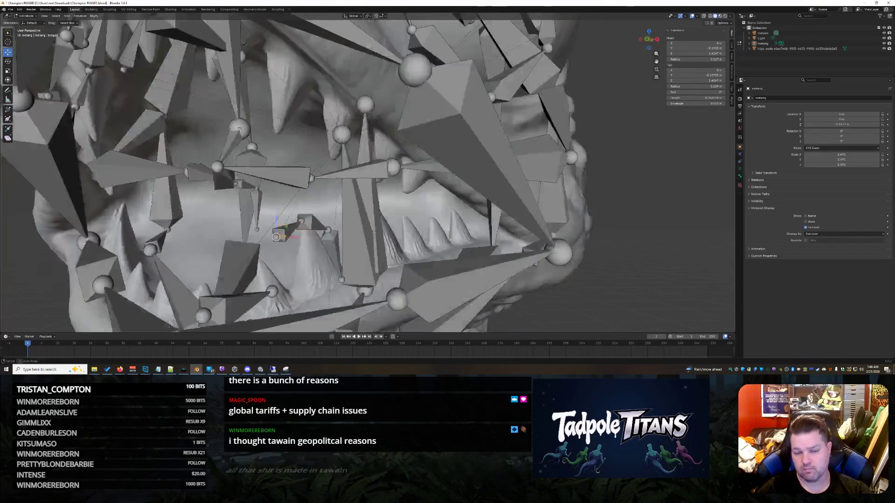
{"action": "mouse_move", "coordinate": [308, 234]}
{"action": "middle_mouse_down"}
{"action": "mouse_move", "coordinate": [360, 232]}
{"action": "mouse_move", "coordinate": [394, 190]}
{"action": "middle_mouse_up"}
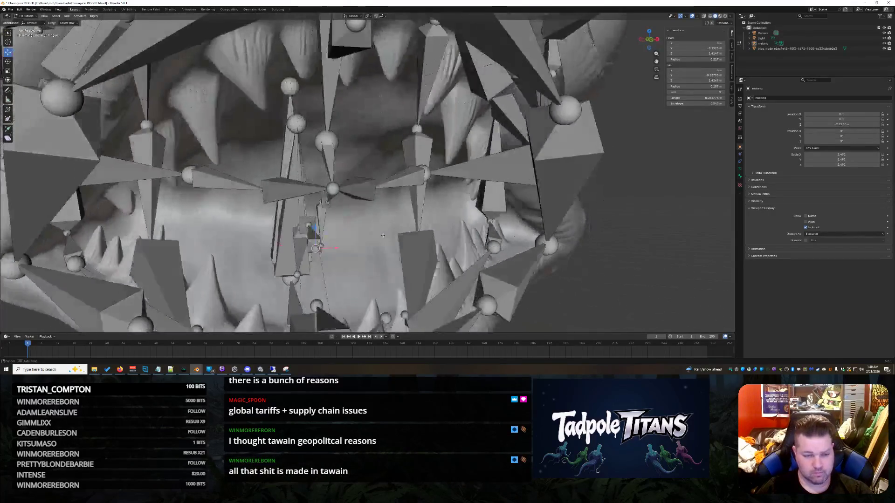
{"action": "left_click", "coordinate": [393, 189]}
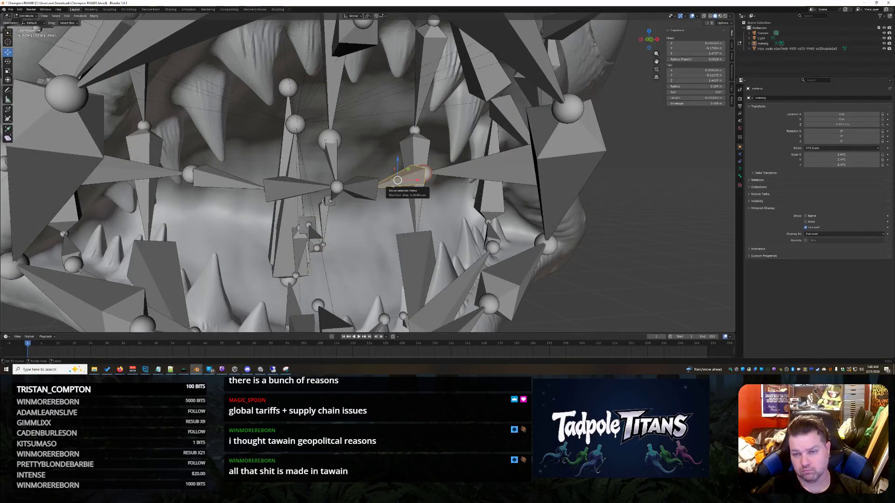
{"action": "scroll", "coordinate": [397, 181], "scroll_direction": "down", "scroll_amount": 2}
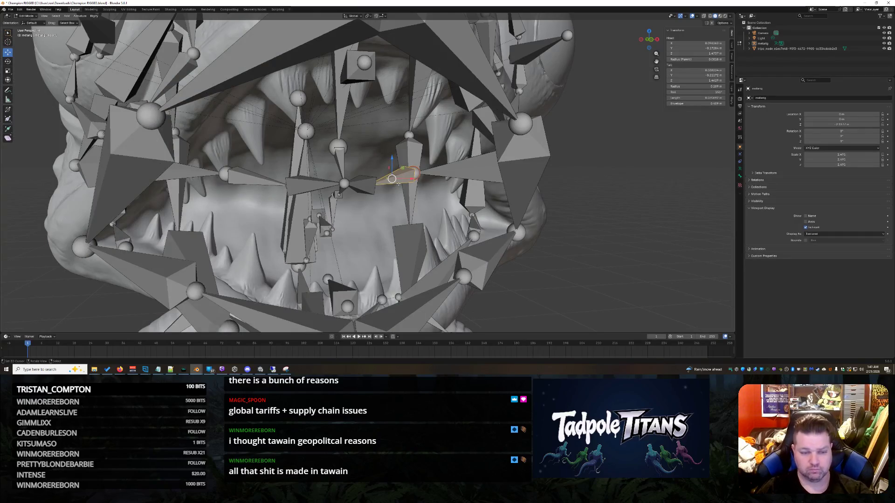
{"action": "key", "text": "x"}
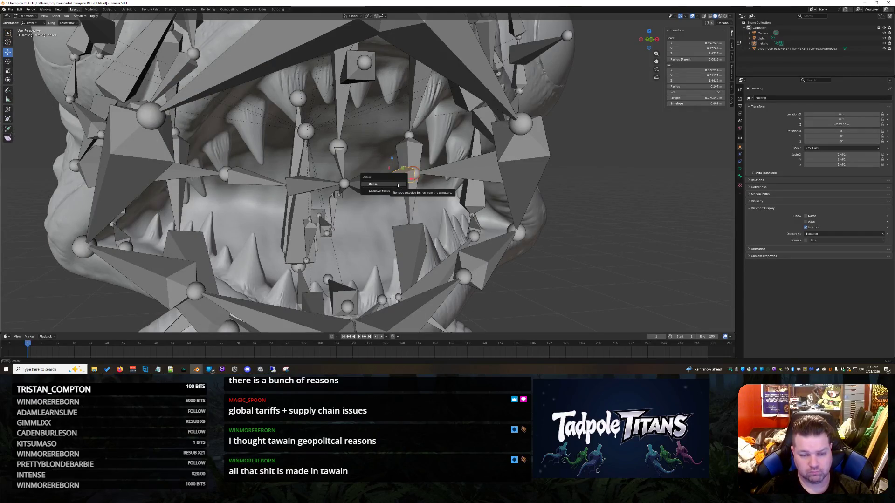
{"action": "left_click", "coordinate": [397, 184]}
{"action": "left_click", "coordinate": [364, 185]}
{"action": "key", "text": "x"}
{"action": "left_click", "coordinate": [365, 184]}
{"action": "key", "text": "x"}
{"action": "left_click", "coordinate": [355, 184]}
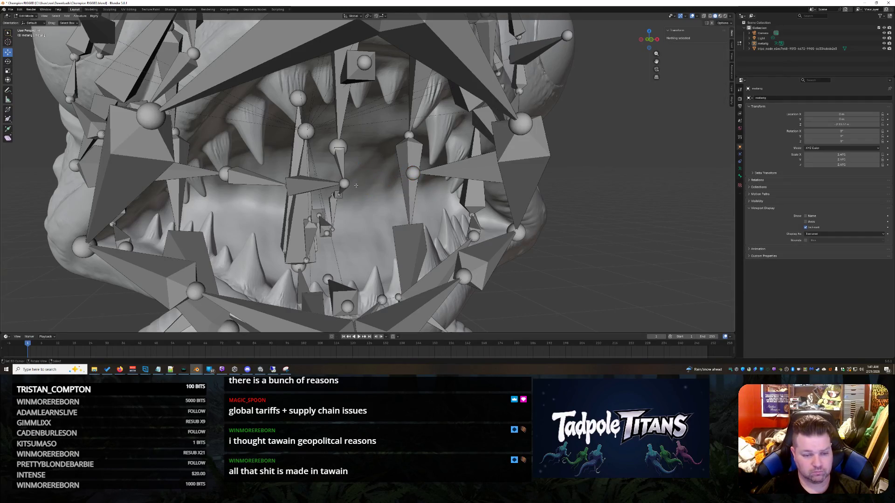
{"action": "left_click", "coordinate": [341, 184]}
{"action": "key", "text": "x"}
{"action": "left_click", "coordinate": [288, 184]}
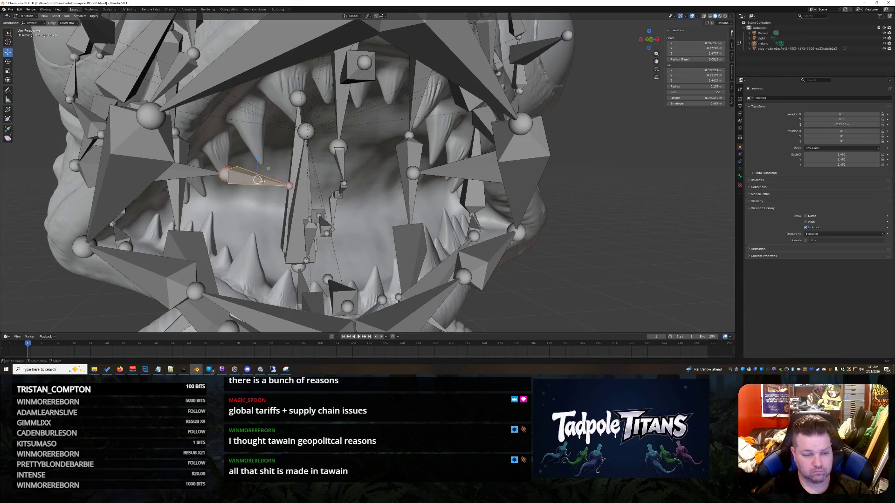
{"action": "key", "text": "x"}
{"action": "left_click", "coordinate": [263, 181]}
Delete the remaining small bones lower in the mouth, then select the bone at the left cheek joint
{"action": "left_click", "coordinate": [339, 168]}
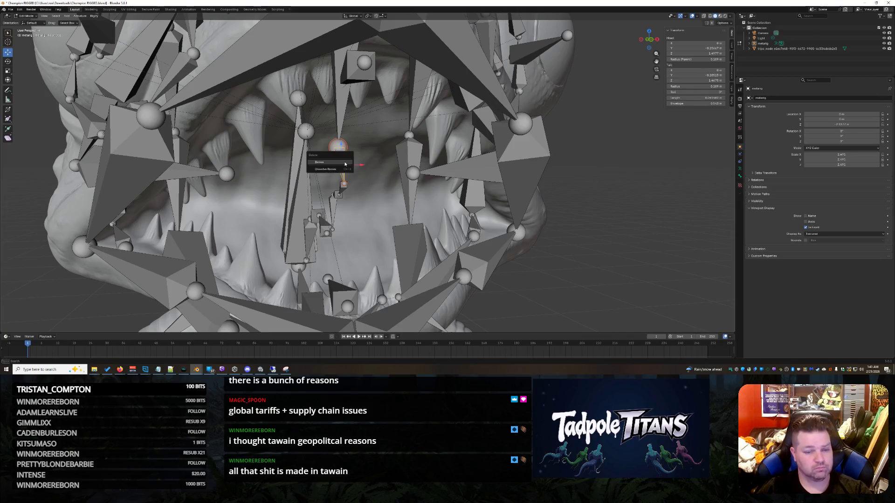
{"action": "left_click", "coordinate": [344, 184]}
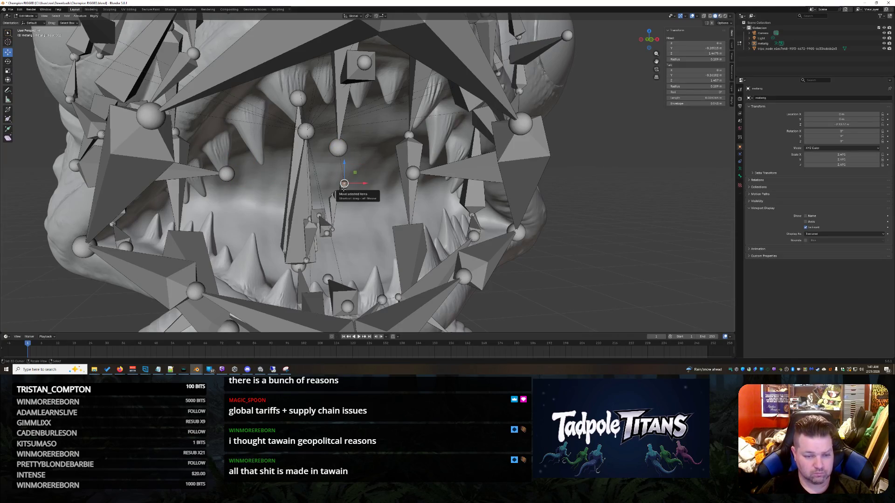
{"action": "key", "text": "x"}
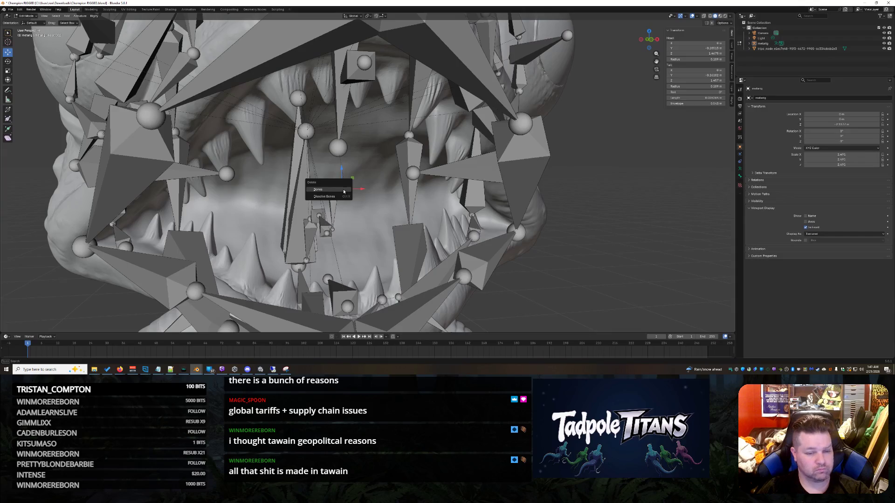
{"action": "left_click", "coordinate": [343, 190]}
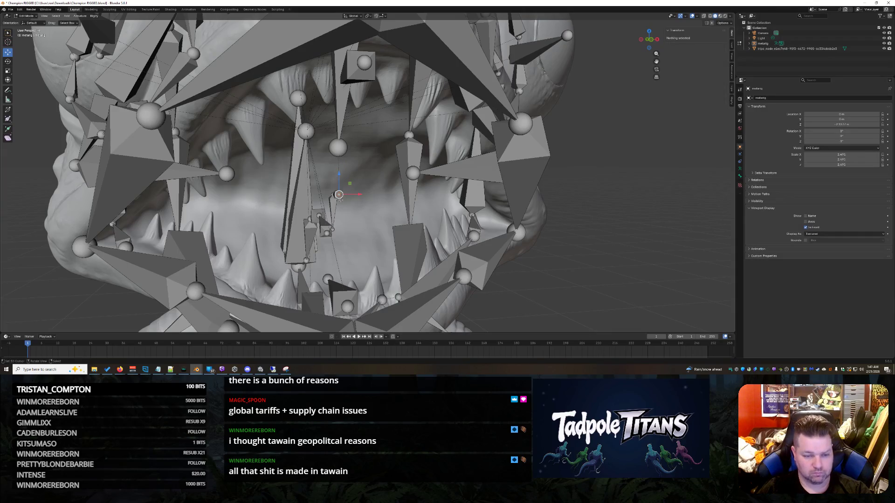
{"action": "key", "text": "x"}
{"action": "left_click", "coordinate": [333, 195]}
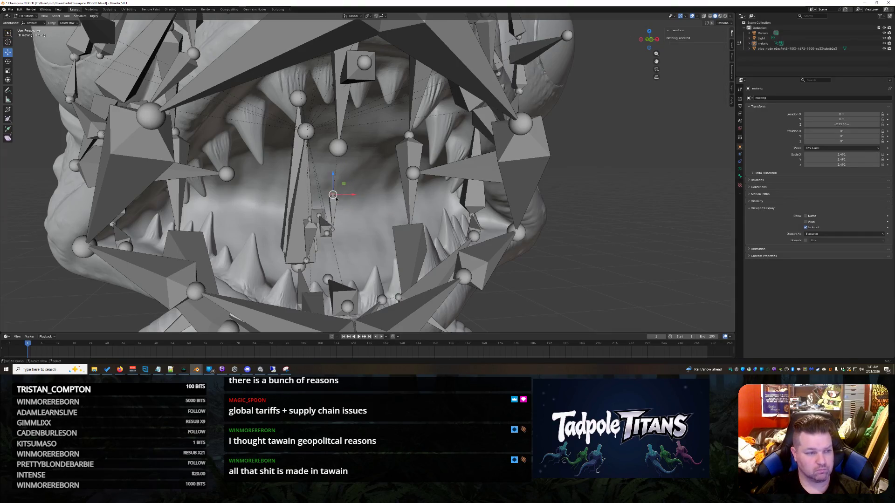
{"action": "key", "text": "x"}
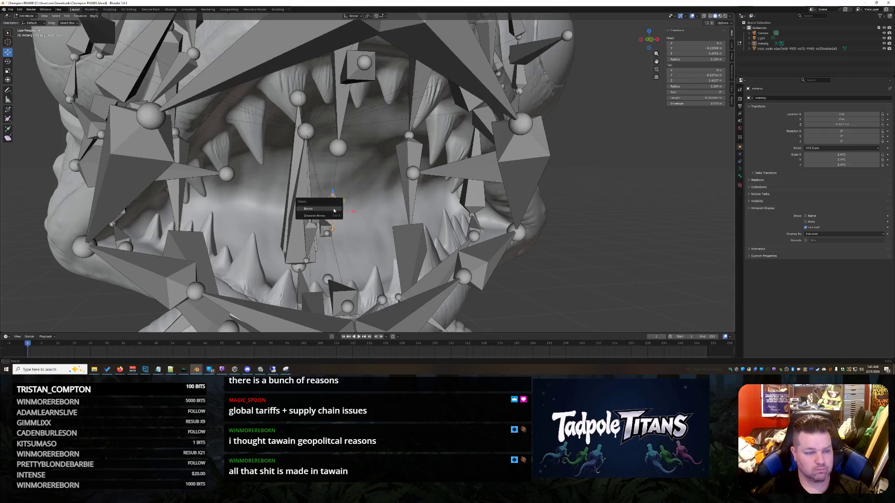
{"action": "left_click", "coordinate": [322, 210]}
{"action": "left_click", "coordinate": [321, 223]}
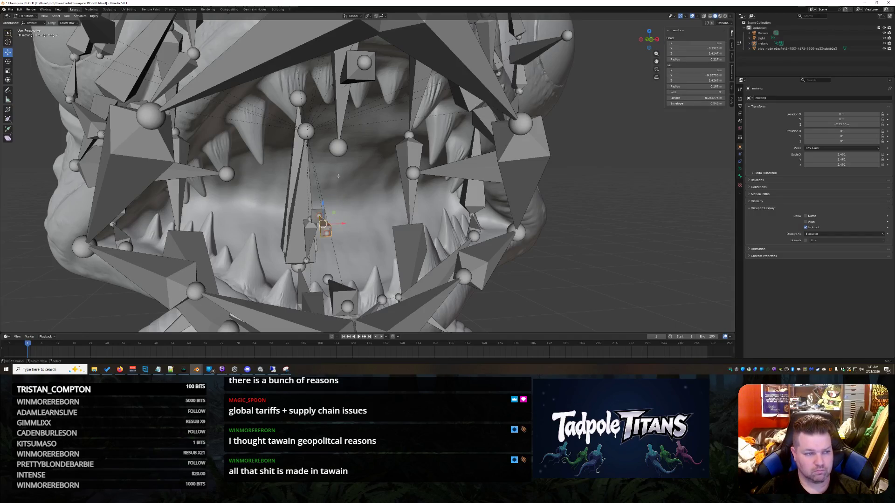
{"action": "key", "text": "x"}
{"action": "left_click", "coordinate": [329, 116]}
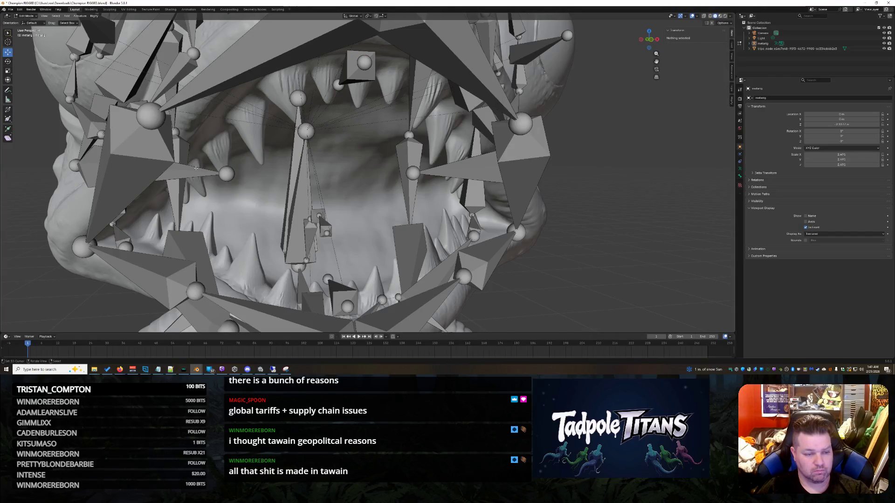
{"action": "left_click", "coordinate": [227, 172]}
{"action": "mouse_move", "coordinate": [215, 169]}
{"action": "middle_mouse_down"}
{"action": "mouse_move", "coordinate": [275, 167]}
{"action": "mouse_move", "coordinate": [248, 158]}
{"action": "mouse_move", "coordinate": [671, 283]}
{"action": "mouse_move", "coordinate": [516, 214]}
{"action": "mouse_move", "coordinate": [487, 236]}
{"action": "mouse_move", "coordinate": [660, 274]}
{"action": "middle_mouse_up"}
{"action": "scroll", "coordinate": [515, 213], "scroll_direction": "down", "scroll_amount": 8}
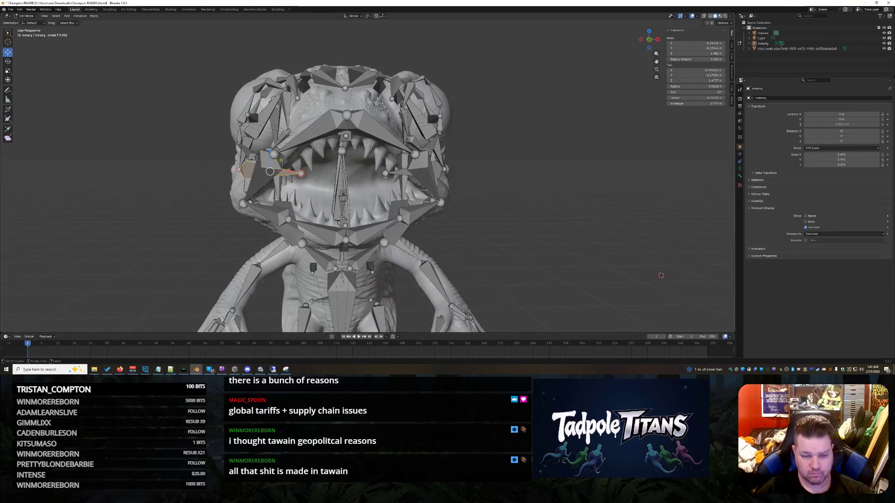
{"action": "scroll", "coordinate": [362, 178], "scroll_direction": "up", "scroll_amount": 3}
Select the two mouth-corner joints and scale their spacing along the X axis
{"action": "left_click", "coordinate": [392, 173]}
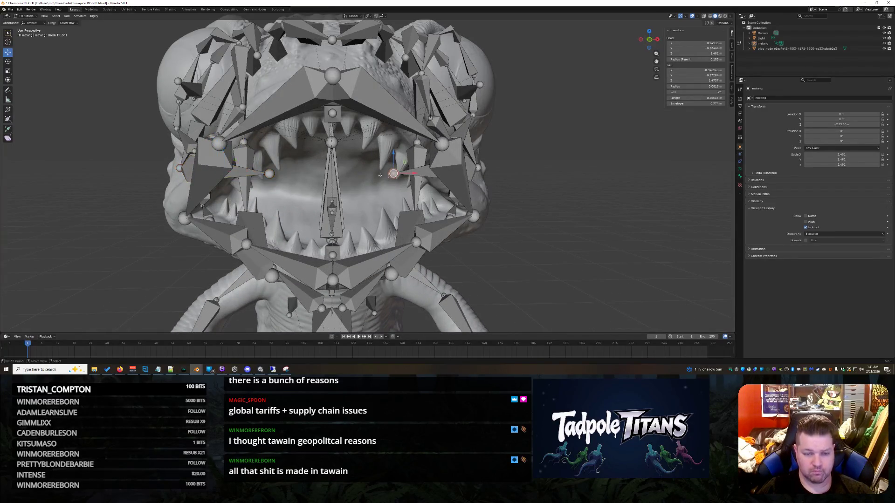
{"action": "middle_click_drag", "start_coordinate": [271, 173], "coordinate": [350, 201]}
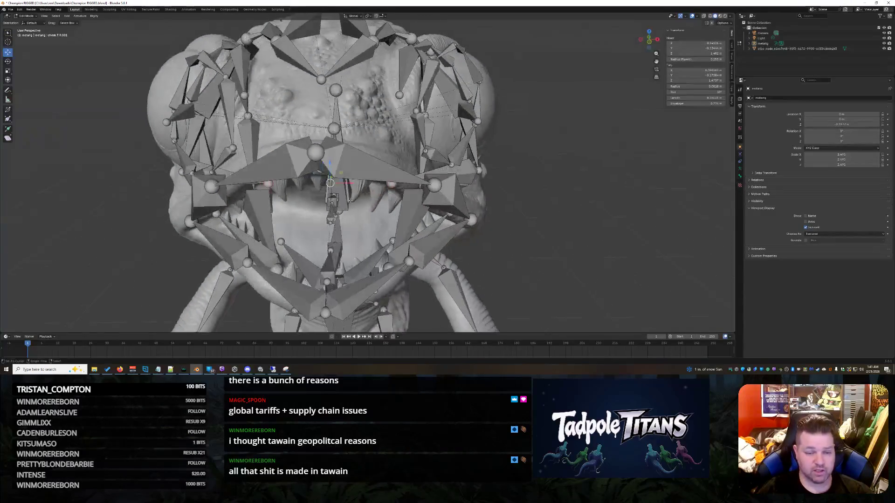
{"action": "left_click", "coordinate": [373, 202]}
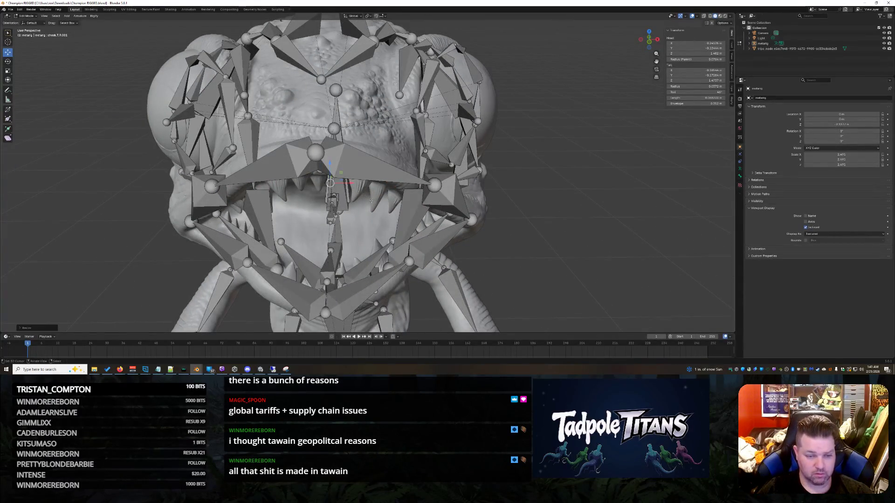
{"action": "middle_click_drag", "start_coordinate": [357, 194], "coordinate": [340, 190]}
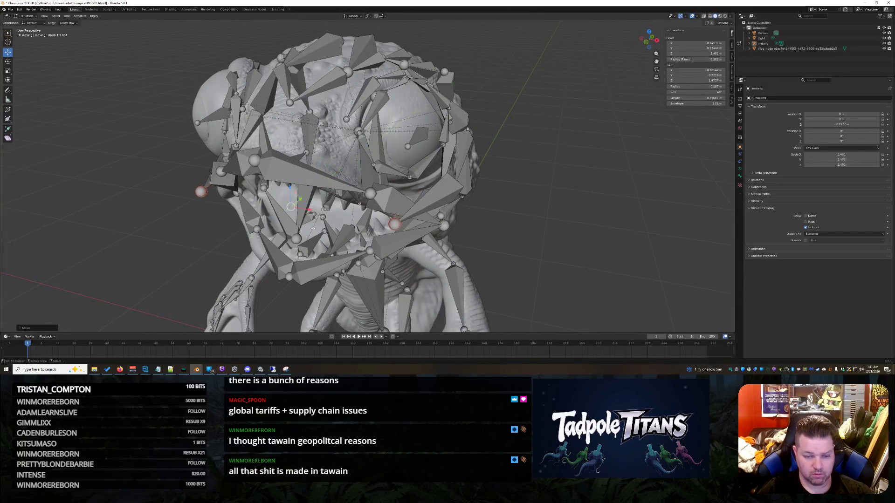
{"action": "middle_click_drag", "start_coordinate": [203, 183], "coordinate": [712, 319]}
{"action": "key", "text": "s"}
{"action": "left_click", "coordinate": [713, 320]}
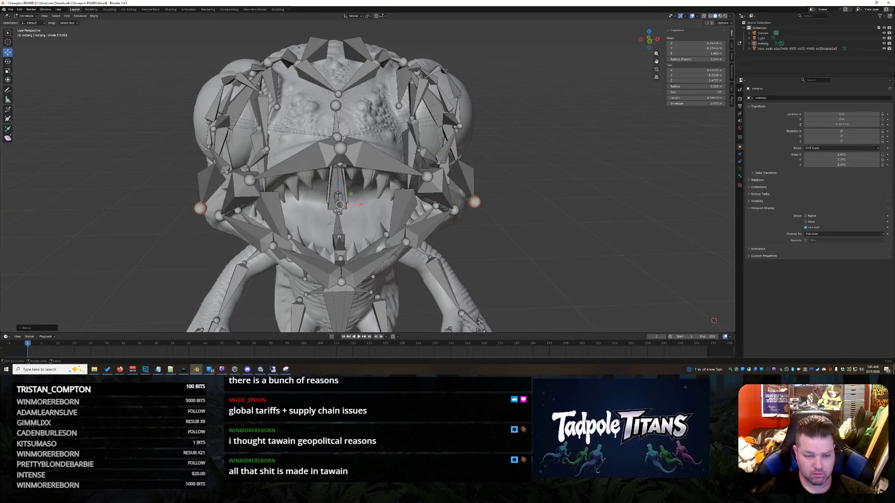
{"action": "key", "text": "s"}
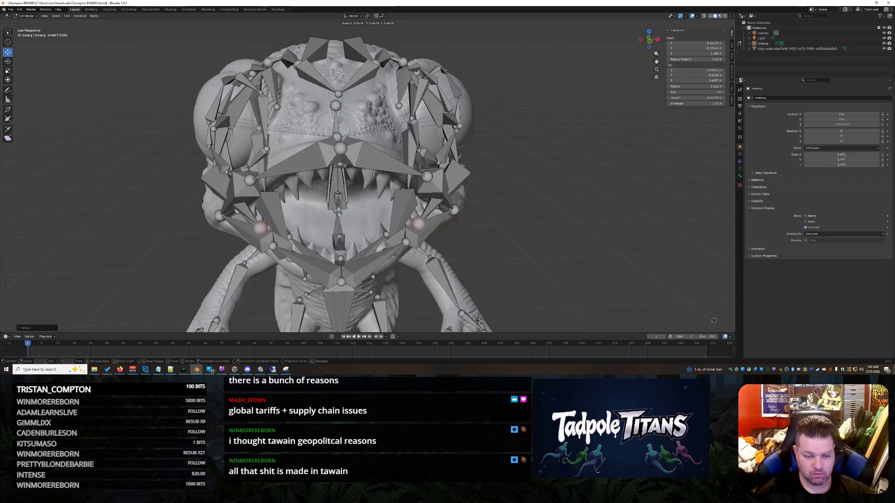
{"action": "left_click", "coordinate": [339, 211]}
Move the selected joints along the Y axis and then along the Z axis
{"action": "middle_click_drag", "start_coordinate": [340, 210], "coordinate": [348, 215]}
{"action": "key", "text": "g"}
{"action": "key", "text": "y"}
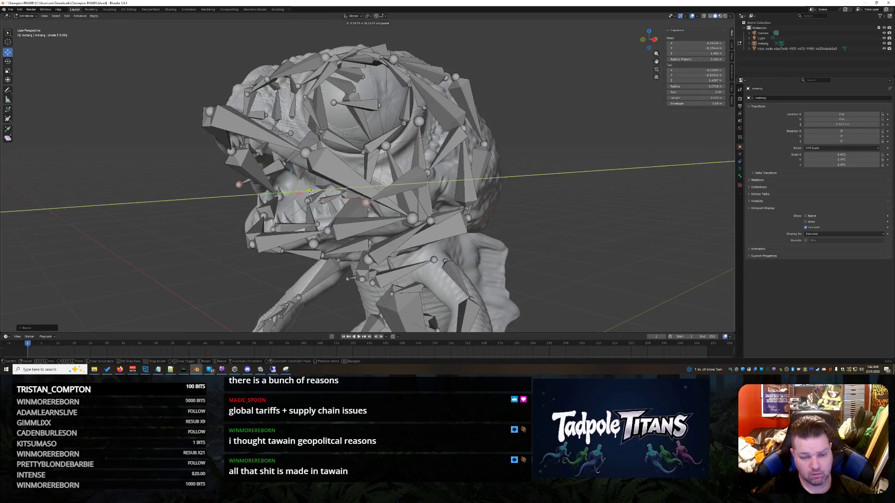
{"action": "left_click", "coordinate": [347, 195]}
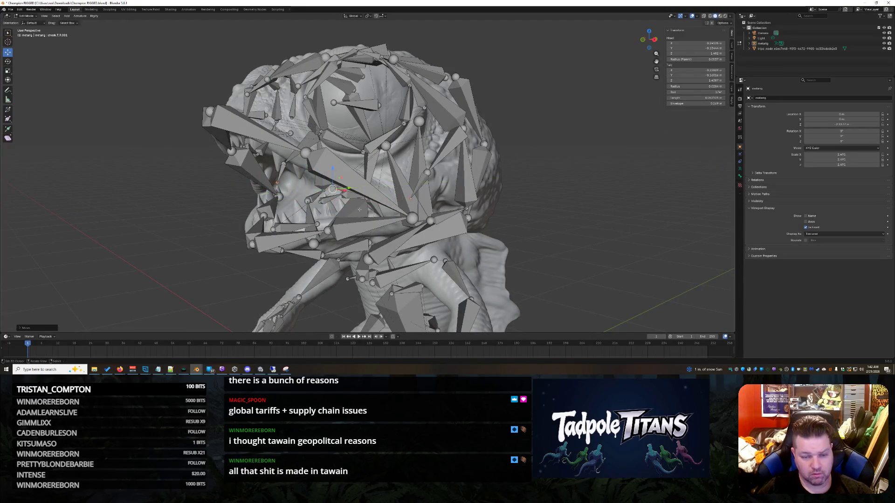
{"action": "mouse_move", "coordinate": [490, 251]}
{"action": "middle_mouse_down"}
{"action": "mouse_move", "coordinate": [578, 254]}
{"action": "mouse_move", "coordinate": [563, 250]}
{"action": "middle_mouse_up"}
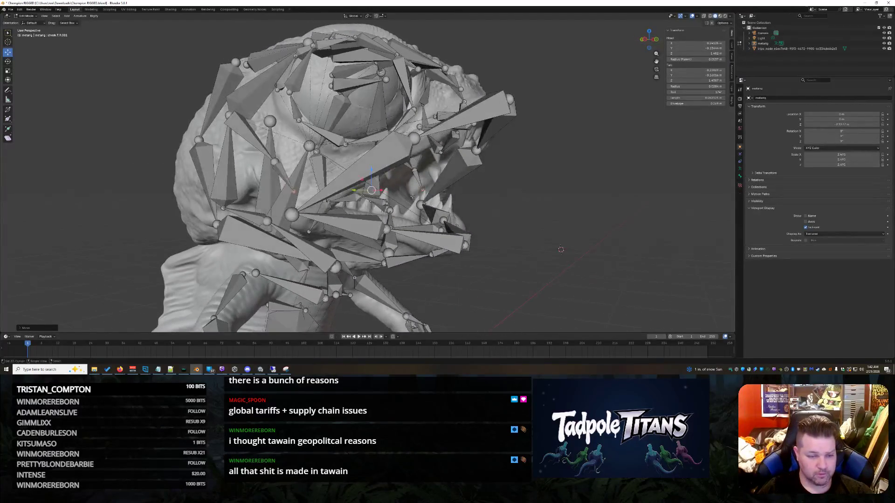
{"action": "key", "text": "g"}
{"action": "key", "text": "z"}
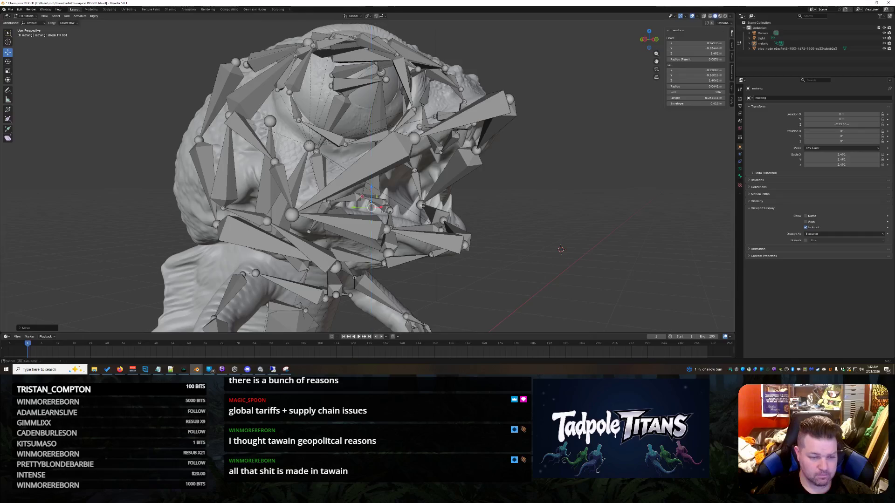
{"action": "middle_click_drag", "start_coordinate": [560, 249], "coordinate": [489, 245]}
Inspect the head from several angles and save Champion RIGGED.blend with Ctrl+S
{"action": "middle_click_drag", "start_coordinate": [361, 203], "coordinate": [387, 209]}
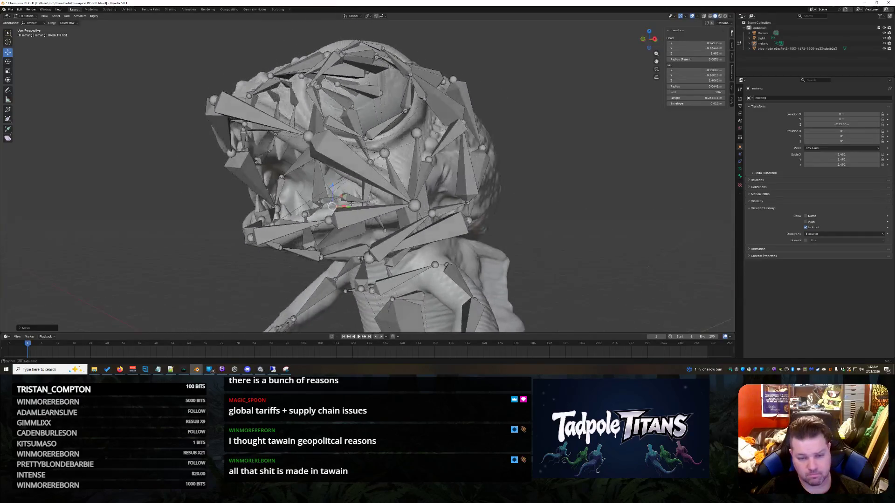
{"action": "scroll", "coordinate": [381, 201], "scroll_direction": "down", "scroll_amount": 3}
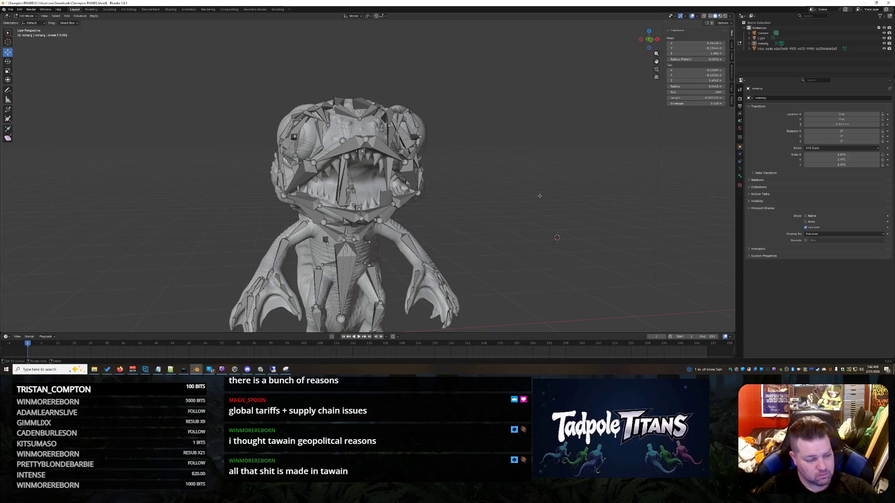
{"action": "scroll", "coordinate": [539, 196], "scroll_direction": "up", "scroll_amount": 4}
{"action": "middle_click_drag", "start_coordinate": [539, 195], "coordinate": [552, 165]}
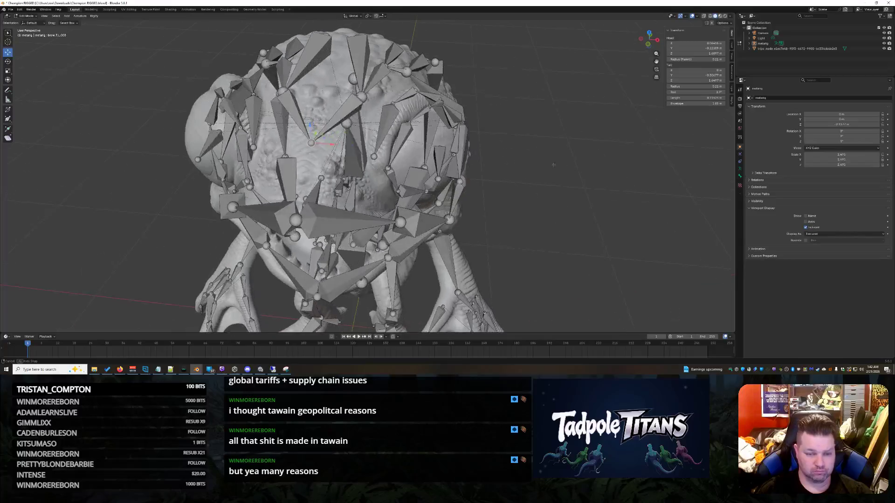
{"action": "mouse_move", "coordinate": [474, 177]}
{"action": "middle_mouse_down"}
{"action": "mouse_move", "coordinate": [490, 169]}
{"action": "mouse_move", "coordinate": [482, 175]}
{"action": "mouse_move", "coordinate": [539, 176]}
{"action": "mouse_move", "coordinate": [564, 170]}
{"action": "mouse_move", "coordinate": [568, 148]}
{"action": "mouse_move", "coordinate": [628, 144]}
{"action": "mouse_move", "coordinate": [666, 169]}
{"action": "mouse_move", "coordinate": [618, 292]}
{"action": "mouse_move", "coordinate": [615, 210]}
{"action": "middle_mouse_up"}
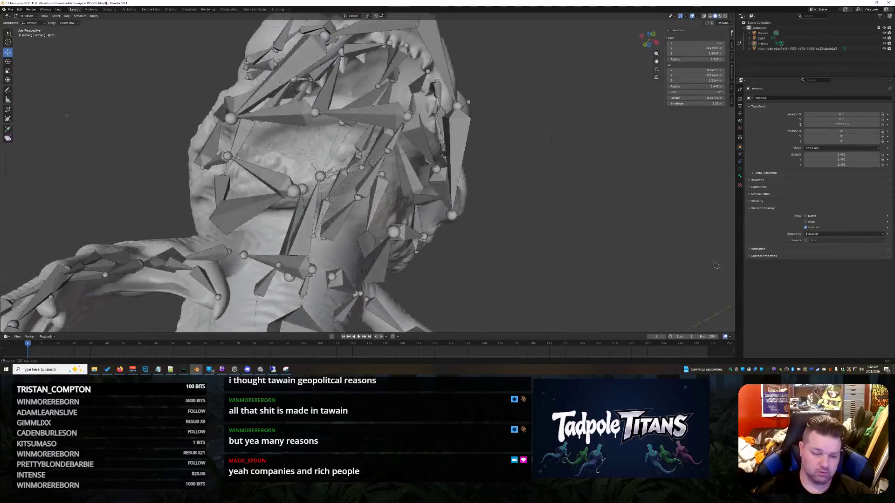
{"action": "scroll", "coordinate": [148, 170], "scroll_direction": "down", "scroll_amount": 3}
{"action": "scroll", "coordinate": [149, 170], "scroll_direction": "down", "scroll_amount": 2}
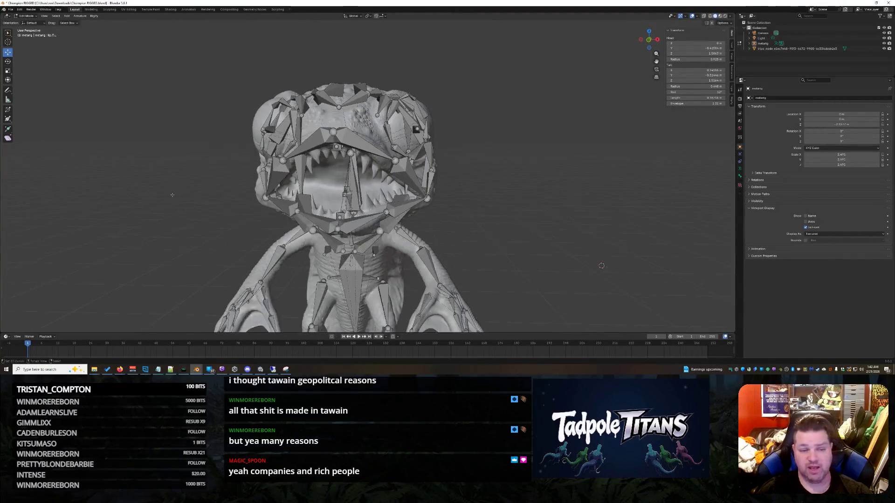
{"action": "key", "text": "ctrl+s"}
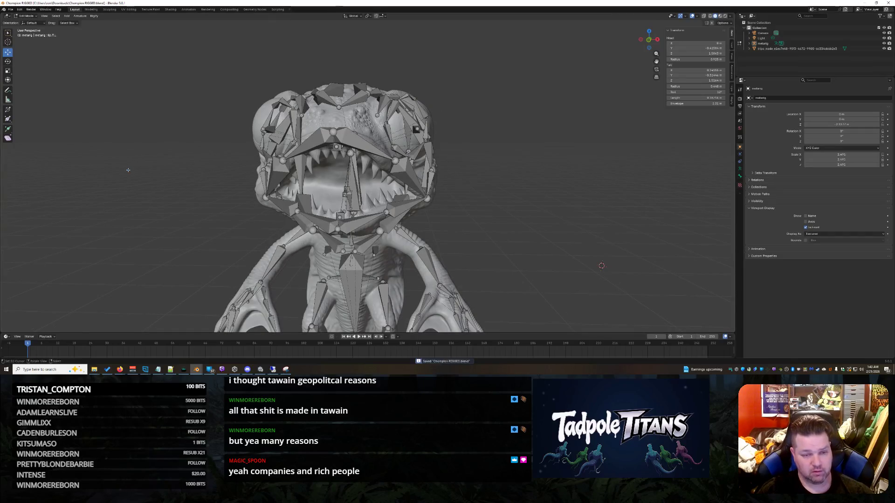
{"action": "scroll", "coordinate": [194, 170], "scroll_direction": "down", "scroll_amount": 3}
{"action": "scroll", "coordinate": [195, 169], "scroll_direction": "down", "scroll_amount": 2}
{"action": "scroll", "coordinate": [194, 170], "scroll_direction": "up", "scroll_amount": 5}
Orbit to a three-quarter view of the creature and select a bone in its mouth
{"action": "mouse_move", "coordinate": [194, 169]}
{"action": "middle_mouse_down"}
{"action": "mouse_move", "coordinate": [214, 184]}
{"action": "mouse_move", "coordinate": [183, 185]}
{"action": "mouse_move", "coordinate": [162, 215]}
{"action": "middle_mouse_up"}
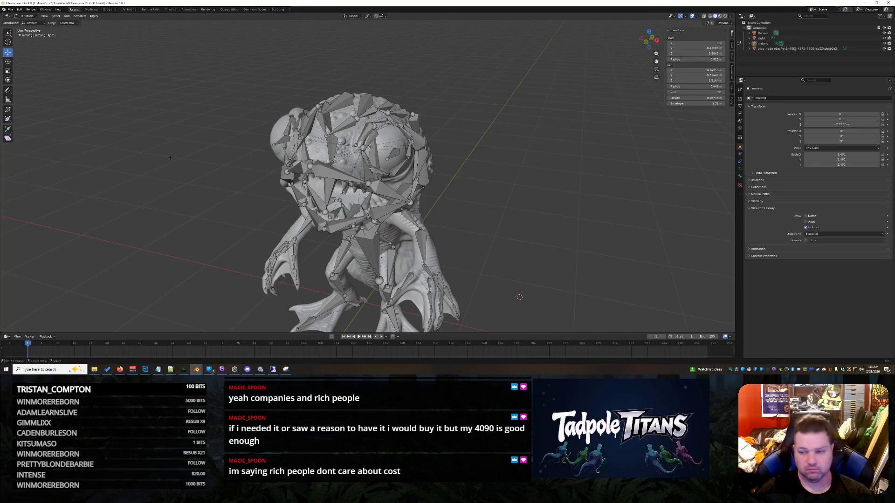
{"action": "left_click", "coordinate": [340, 175]}
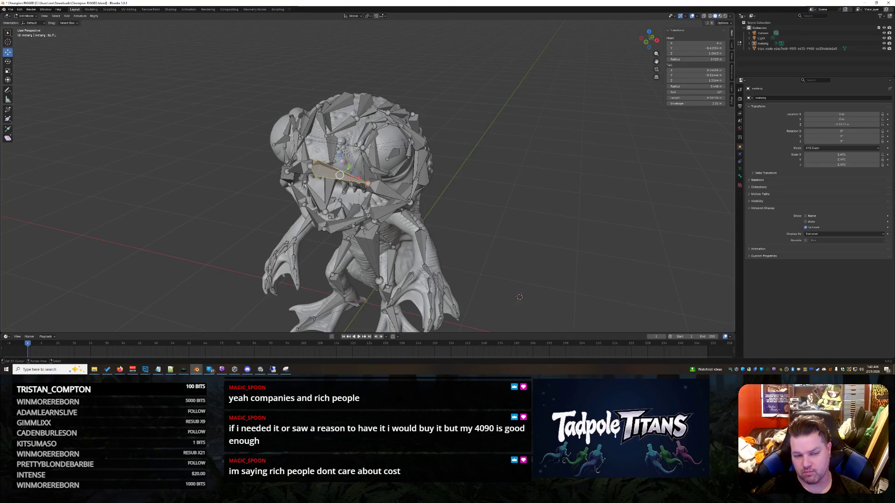
Deselect the mouth bone, orbit to a near-front view and expand the metarig in the Outliner
{"action": "right_click", "coordinate": [509, 196], "text": "shift"}
{"action": "left_click", "coordinate": [638, 142]}
{"action": "middle_click_drag", "start_coordinate": [638, 142], "coordinate": [602, 153]}
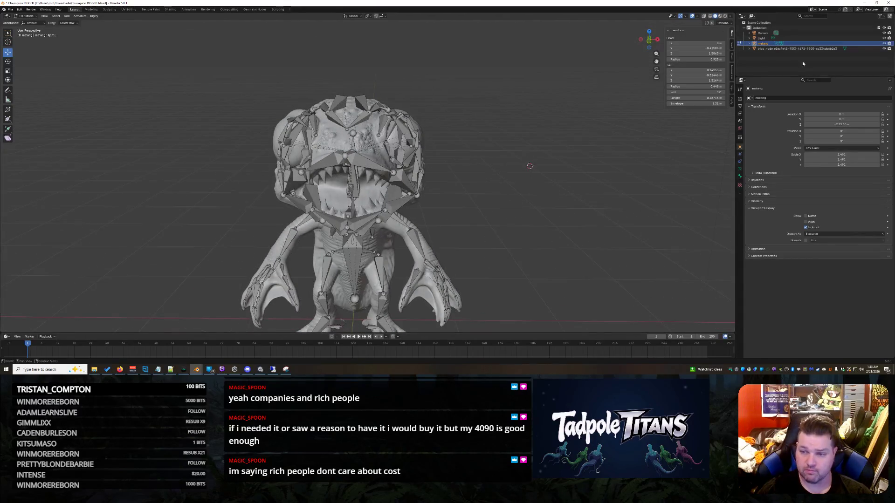
{"action": "left_click", "coordinate": [749, 43]}
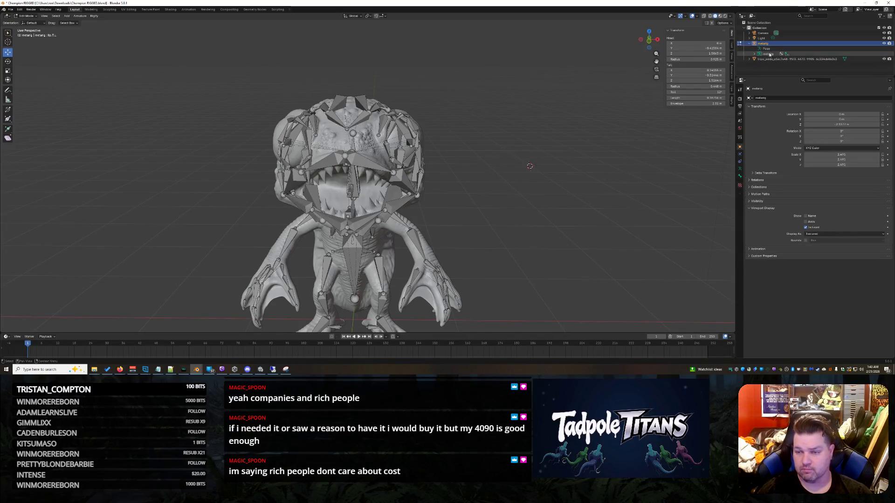
Run Upgrade Face Rig from the metarig's Rigify armature settings and confirm it
{"action": "left_click", "coordinate": [741, 169]}
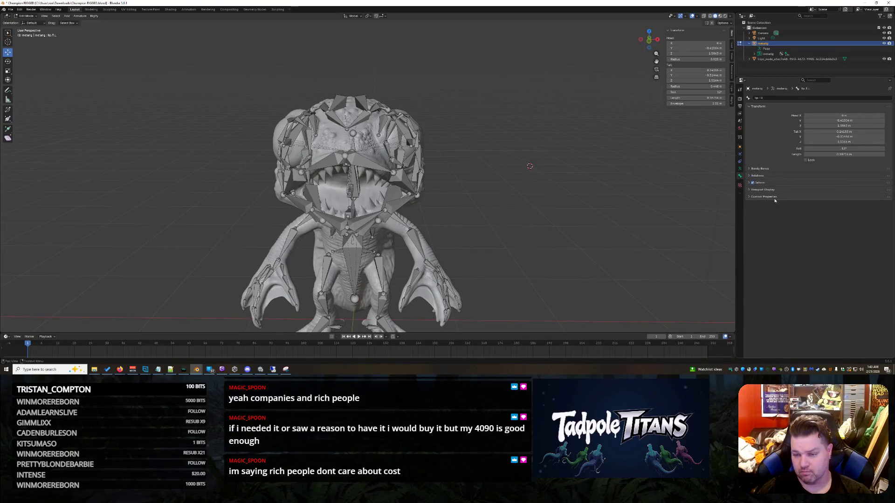
{"action": "left_click", "coordinate": [741, 167]}
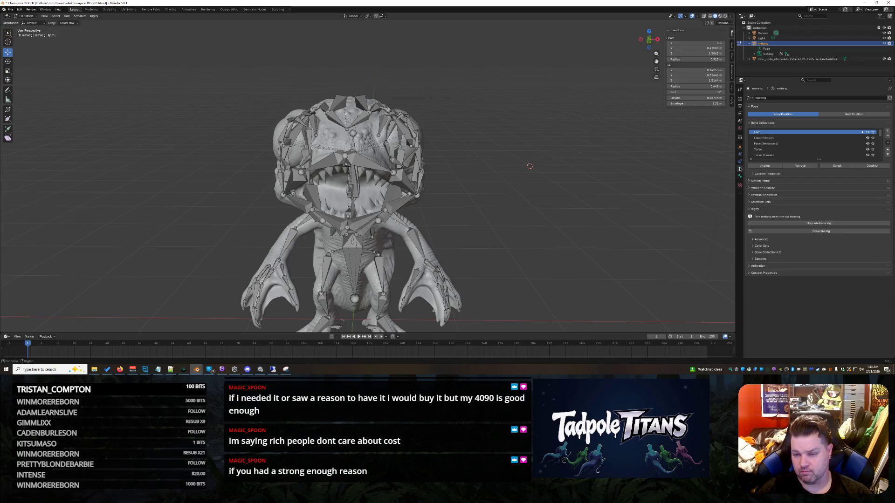
{"action": "left_click", "coordinate": [817, 224]}
{"action": "left_click", "coordinate": [809, 224]}
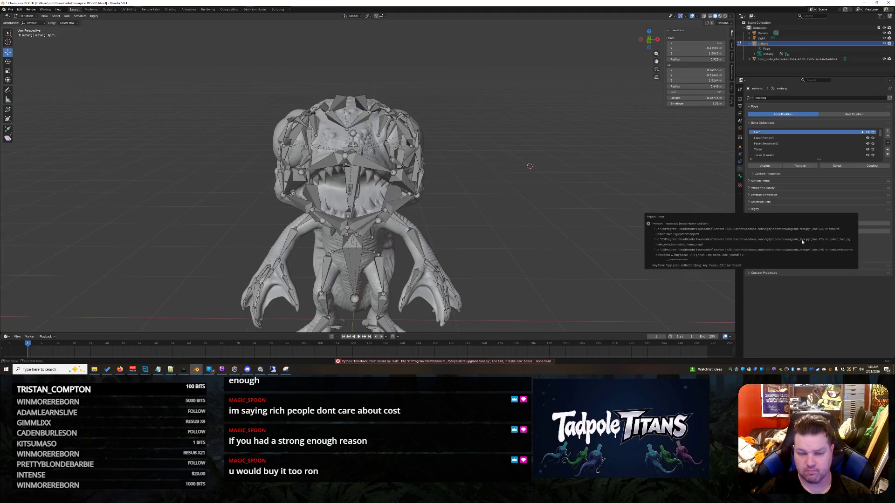
Orbit in on the bone-covered head, then start Generate Rig from the metarig
{"action": "middle_click_drag", "start_coordinate": [531, 209], "coordinate": [489, 210]}
{"action": "mouse_move", "coordinate": [513, 178]}
{"action": "middle_mouse_down"}
{"action": "mouse_move", "coordinate": [531, 196]}
{"action": "mouse_move", "coordinate": [553, 182]}
{"action": "mouse_move", "coordinate": [531, 196]}
{"action": "mouse_move", "coordinate": [581, 202]}
{"action": "mouse_move", "coordinate": [489, 168]}
{"action": "mouse_move", "coordinate": [472, 129]}
{"action": "mouse_move", "coordinate": [444, 147]}
{"action": "mouse_move", "coordinate": [468, 180]}
{"action": "mouse_move", "coordinate": [443, 161]}
{"action": "mouse_move", "coordinate": [401, 200]}
{"action": "mouse_move", "coordinate": [449, 187]}
{"action": "mouse_move", "coordinate": [437, 206]}
{"action": "mouse_move", "coordinate": [598, 110]}
{"action": "mouse_move", "coordinate": [545, 133]}
{"action": "middle_mouse_up"}
{"action": "scroll", "coordinate": [531, 196], "scroll_direction": "up", "scroll_amount": 3}
{"action": "scroll", "coordinate": [552, 181], "scroll_direction": "down", "scroll_amount": 5}
{"action": "scroll", "coordinate": [532, 196], "scroll_direction": "up", "scroll_amount": 5}
{"action": "scroll", "coordinate": [580, 115], "scroll_direction": "up", "scroll_amount": 3}
{"action": "mouse_move", "coordinate": [426, 200]}
{"action": "middle_mouse_down"}
{"action": "mouse_move", "coordinate": [431, 208]}
{"action": "mouse_move", "coordinate": [545, 224]}
{"action": "middle_mouse_up"}
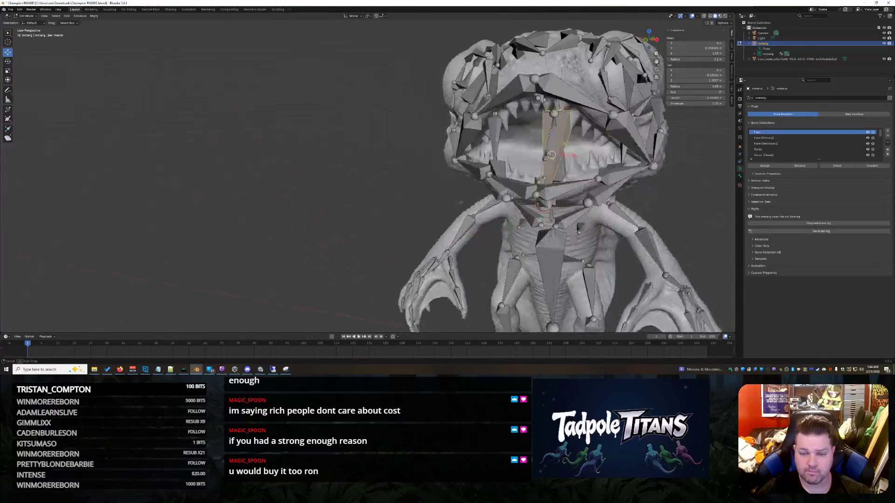
{"action": "left_click", "coordinate": [834, 231]}
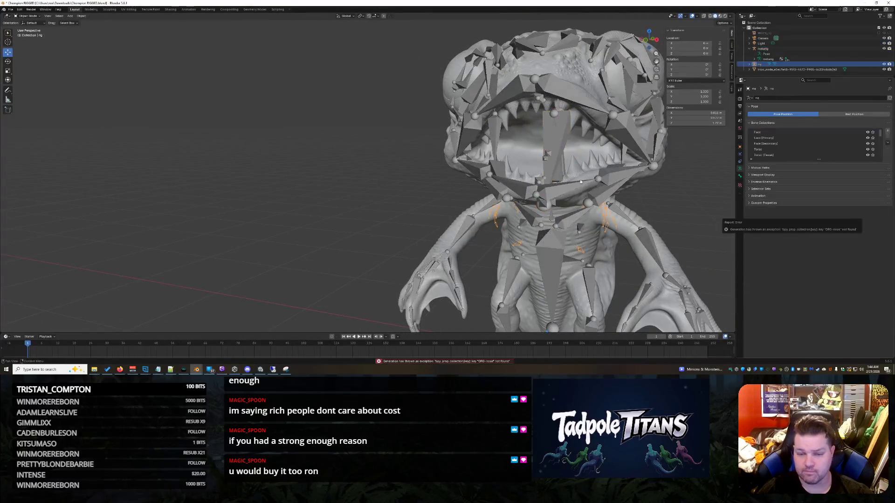
Show the Info Log and select the generation error line about the missing ORG-nose key
{"action": "left_click", "coordinate": [470, 362]}
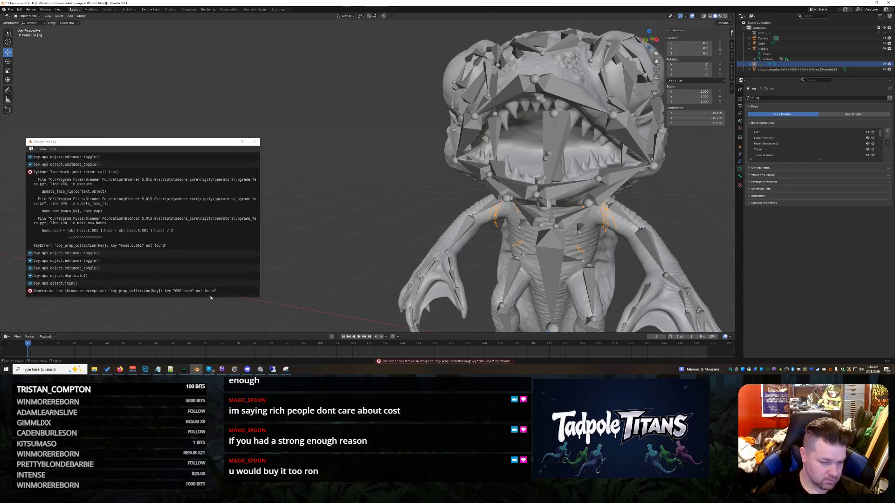
{"action": "left_click_drag", "start_coordinate": [219, 297], "coordinate": [168, 283]}
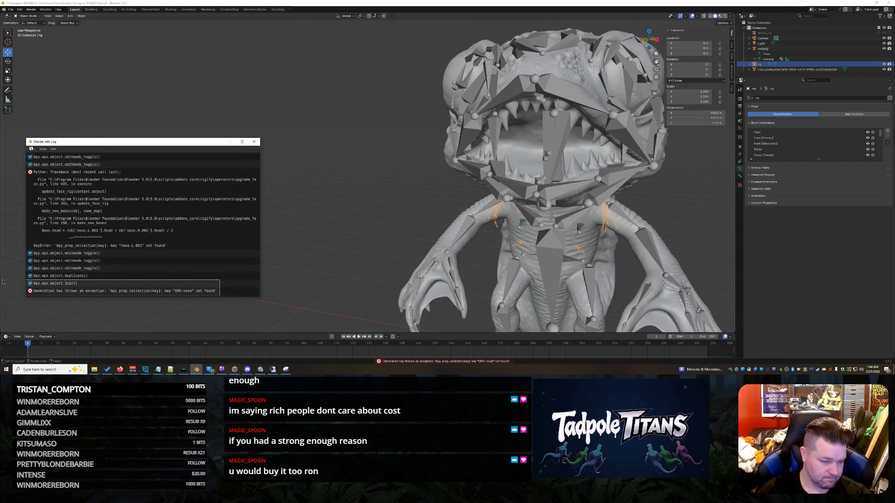
{"action": "mouse_move", "coordinate": [224, 295]}
{"action": "left_mouse_down"}
{"action": "mouse_move", "coordinate": [1, 297]}
{"action": "mouse_move", "coordinate": [42, 298]}
{"action": "left_mouse_up"}
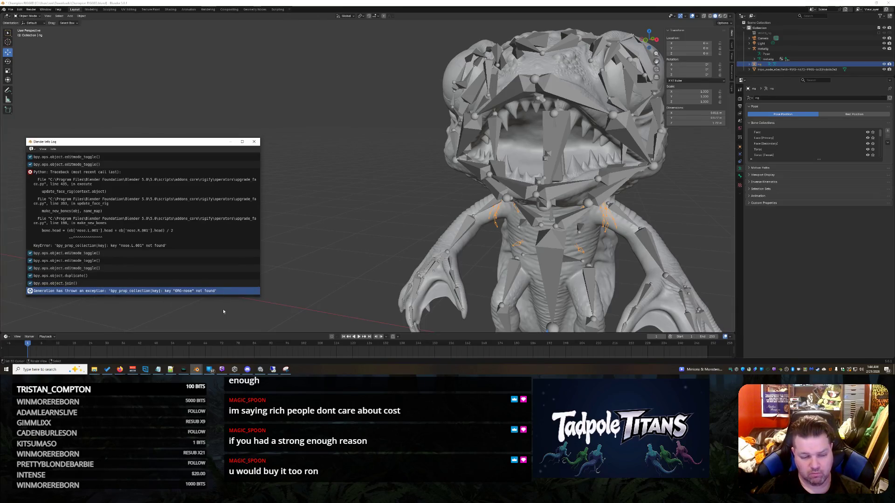
{"action": "left_click_drag", "start_coordinate": [222, 291], "coordinate": [151, 303]}
{"action": "left_click_drag", "start_coordinate": [23, 304], "coordinate": [73, 293]}
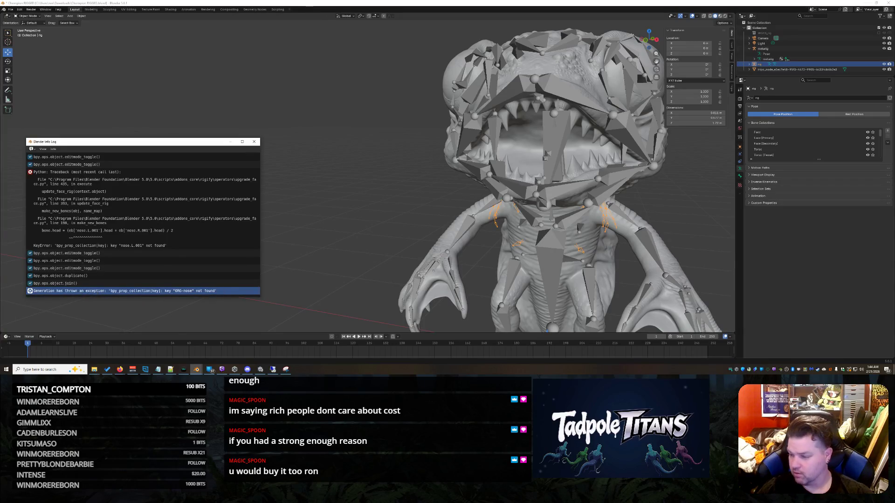
{"action": "left_click", "coordinate": [120, 369]}
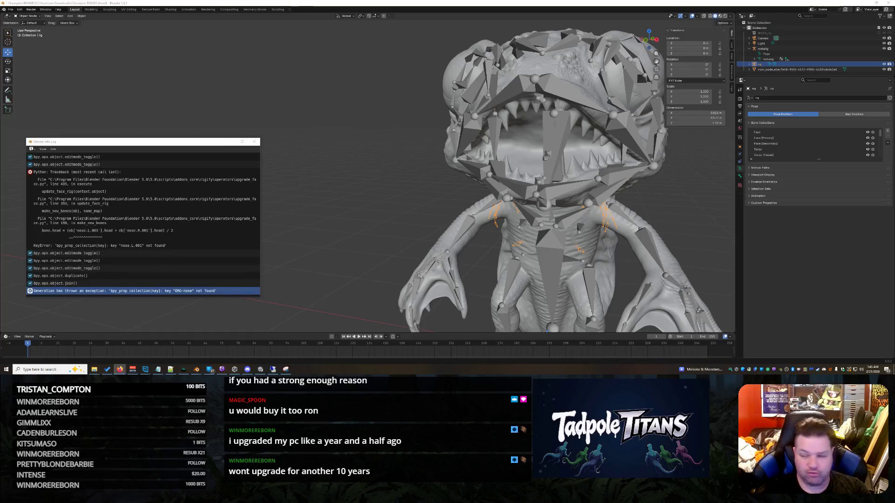
Close the Info Log window and orbit to a close side view of the head
{"action": "left_click", "coordinate": [254, 142]}
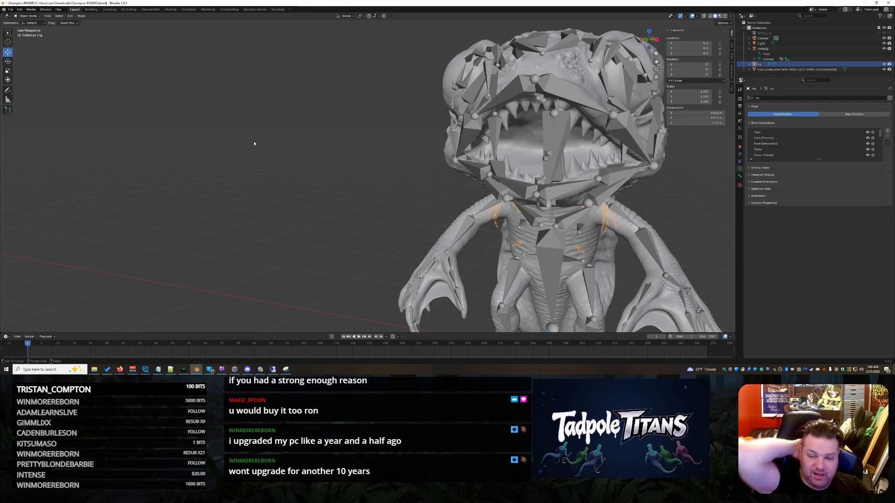
{"action": "mouse_move", "coordinate": [255, 132]}
{"action": "middle_mouse_down"}
{"action": "mouse_move", "coordinate": [278, 159]}
{"action": "mouse_move", "coordinate": [261, 151]}
{"action": "mouse_move", "coordinate": [312, 159]}
{"action": "middle_mouse_up"}
{"action": "scroll", "coordinate": [260, 151], "scroll_direction": "down", "scroll_amount": 3}
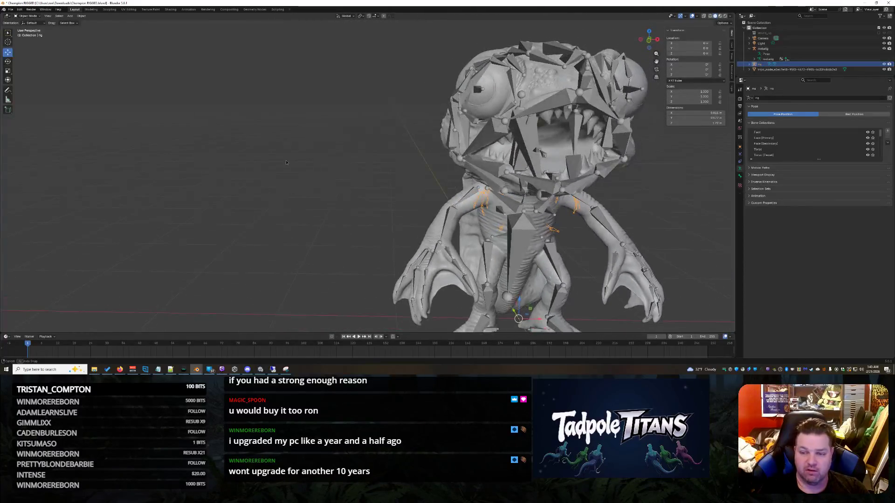
{"action": "scroll", "coordinate": [362, 215], "scroll_direction": "up", "scroll_amount": 3}
{"action": "mouse_move", "coordinate": [362, 216]}
{"action": "middle_mouse_down"}
{"action": "mouse_move", "coordinate": [316, 205]}
{"action": "mouse_move", "coordinate": [377, 221]}
{"action": "middle_mouse_up"}
{"action": "scroll", "coordinate": [370, 219], "scroll_direction": "down", "scroll_amount": 2}
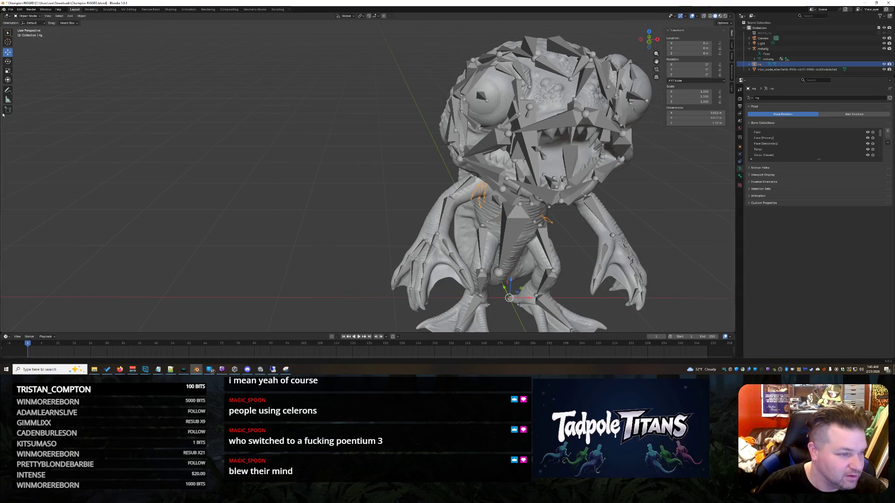
Start scaling the generated rig, cancel it, and undo back to the metarig
{"action": "left_click", "coordinate": [7, 71]}
{"action": "left_click_drag", "start_coordinate": [517, 292], "coordinate": [544, 277]}
{"action": "key", "text": "Escape"}
{"action": "scroll", "coordinate": [634, 267], "scroll_direction": "down", "scroll_amount": 3}
{"action": "mouse_move", "coordinate": [604, 261]}
{"action": "middle_mouse_down"}
{"action": "mouse_move", "coordinate": [627, 254]}
{"action": "mouse_move", "coordinate": [600, 257]}
{"action": "middle_mouse_up"}
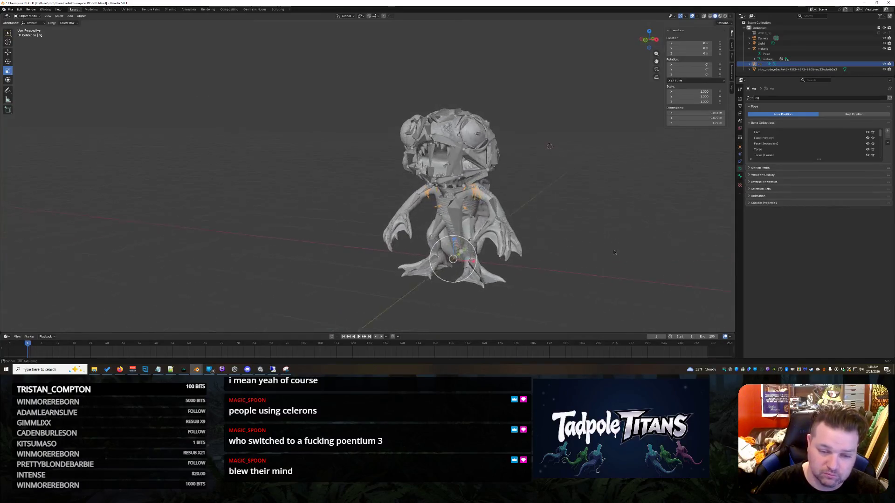
{"action": "key", "text": "ctrl+z"}
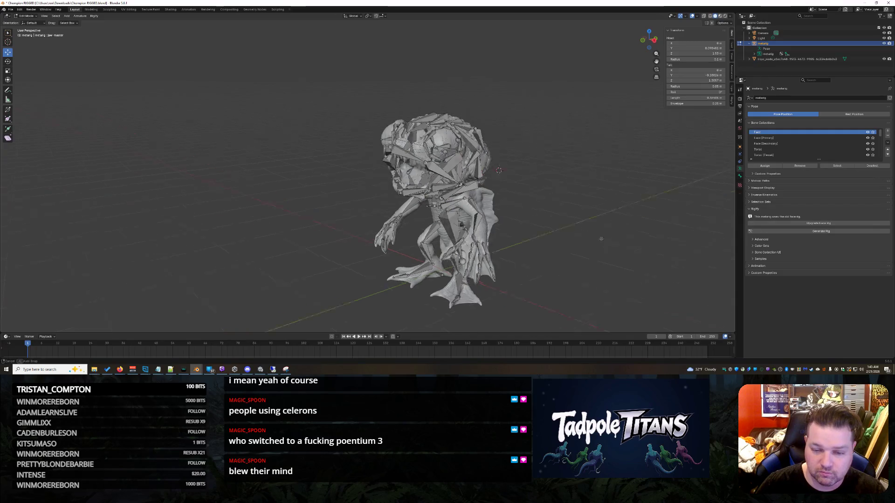
Box-select all the metarig bones from the front, then clear the selection and orbit sideways
{"action": "middle_click_drag", "start_coordinate": [598, 242], "coordinate": [369, 98]}
{"action": "left_click_drag", "start_coordinate": [333, 89], "coordinate": [521, 299]}
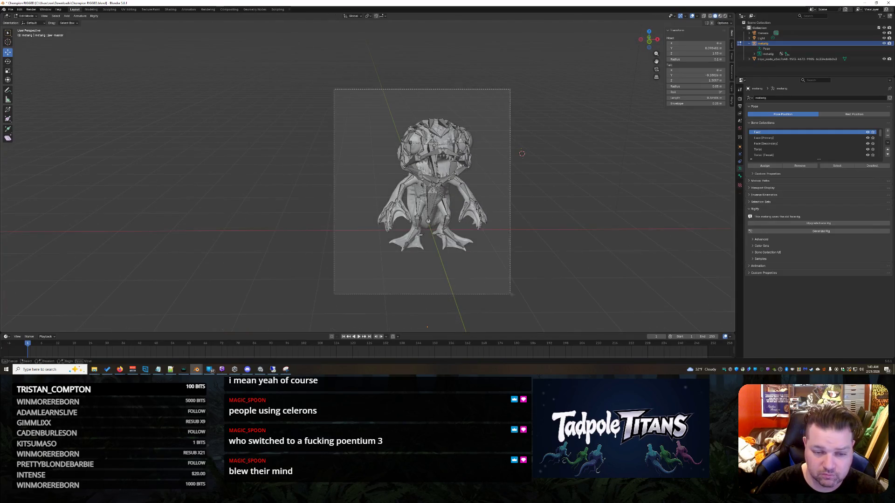
{"action": "left_click", "coordinate": [582, 230]}
{"action": "mouse_move", "coordinate": [581, 230]}
{"action": "middle_mouse_down"}
{"action": "mouse_move", "coordinate": [491, 222]}
{"action": "mouse_move", "coordinate": [559, 232]}
{"action": "middle_mouse_up"}
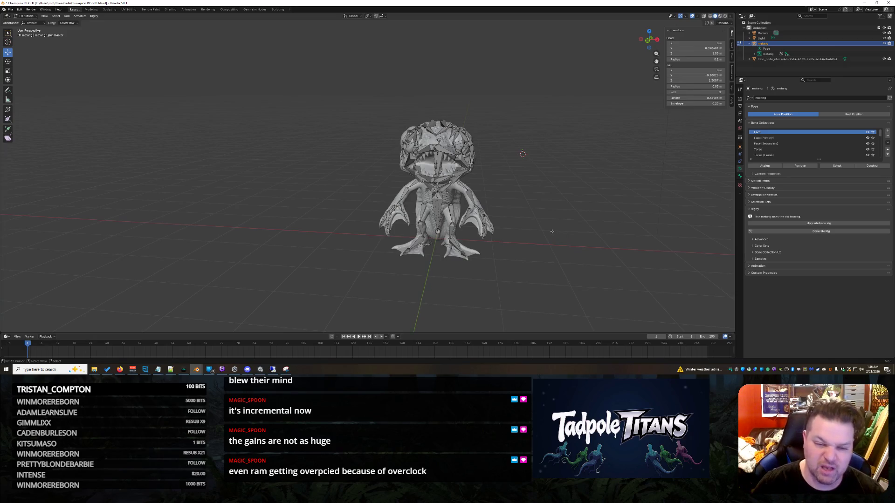
Box-select all bones from the front, collapse the metarig listing and select the tripo mesh
{"action": "mouse_move", "coordinate": [551, 232]}
{"action": "middle_mouse_down"}
{"action": "mouse_move", "coordinate": [494, 194]}
{"action": "mouse_move", "coordinate": [580, 222]}
{"action": "mouse_move", "coordinate": [486, 197]}
{"action": "middle_mouse_up"}
{"action": "scroll", "coordinate": [580, 222], "scroll_direction": "up", "scroll_amount": 2}
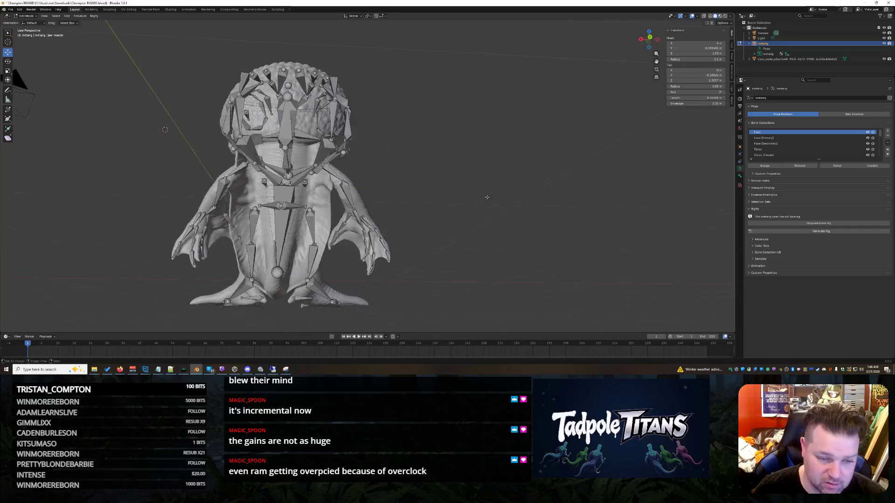
{"action": "mouse_move", "coordinate": [427, 162]}
{"action": "middle_mouse_down"}
{"action": "mouse_move", "coordinate": [578, 179]}
{"action": "mouse_move", "coordinate": [308, 89]}
{"action": "middle_mouse_up"}
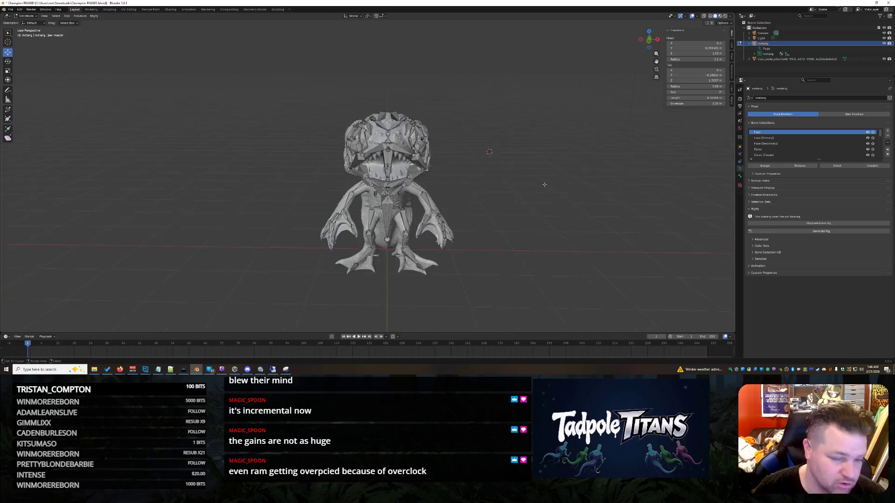
{"action": "left_click_drag", "start_coordinate": [286, 82], "coordinate": [548, 325]}
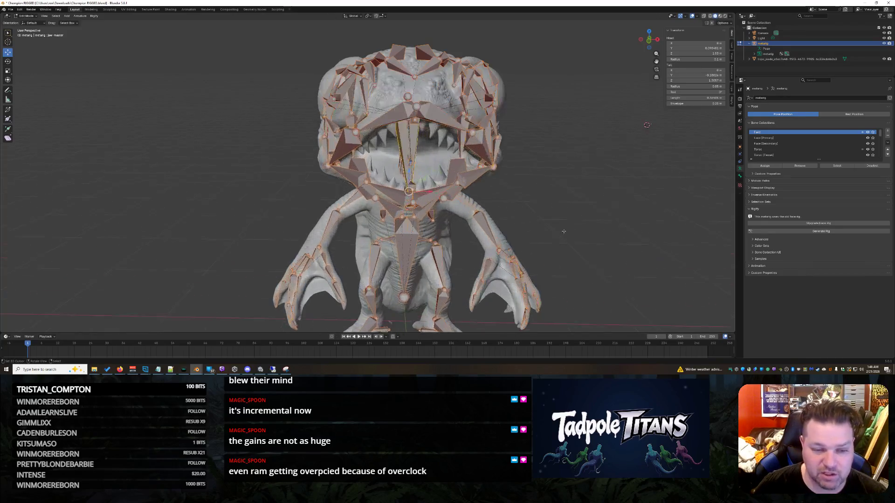
{"action": "scroll", "coordinate": [587, 230], "scroll_direction": "up", "scroll_amount": 2}
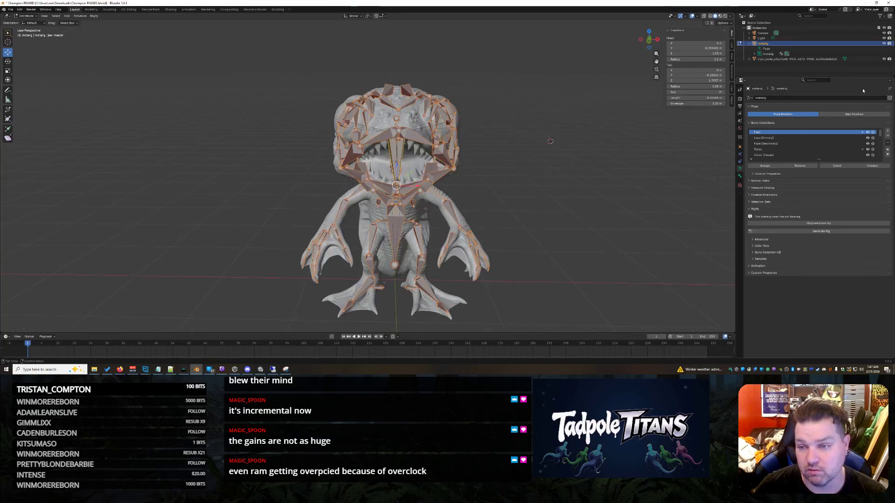
{"action": "left_click", "coordinate": [749, 42]}
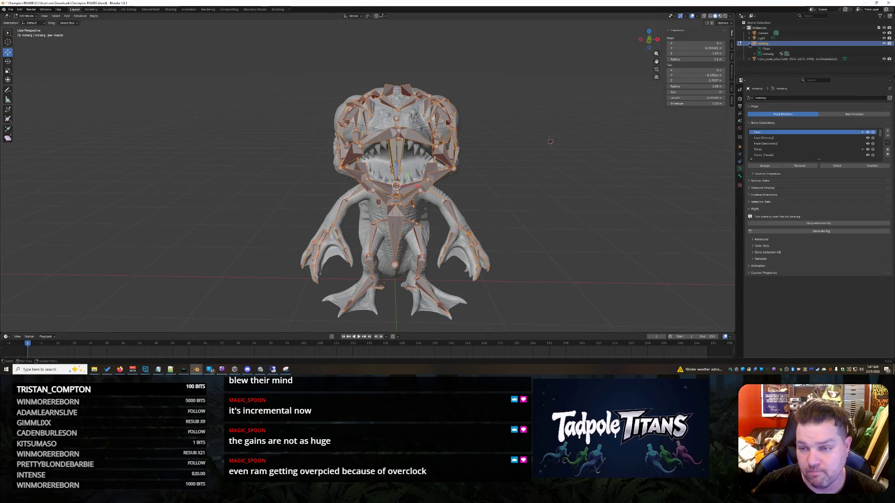
{"action": "left_click", "coordinate": [774, 49]}
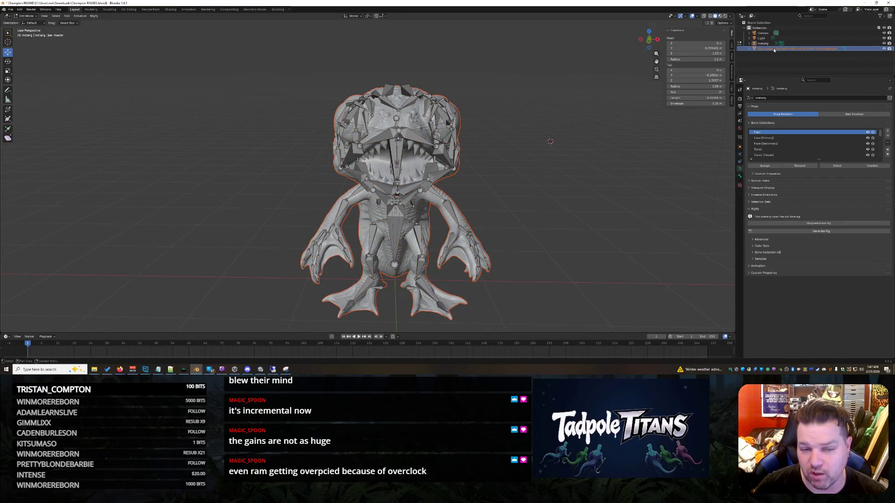
Select the metarig again and run Upgrade Face Rig, confirming the prompt
{"action": "left_click", "coordinate": [769, 42]}
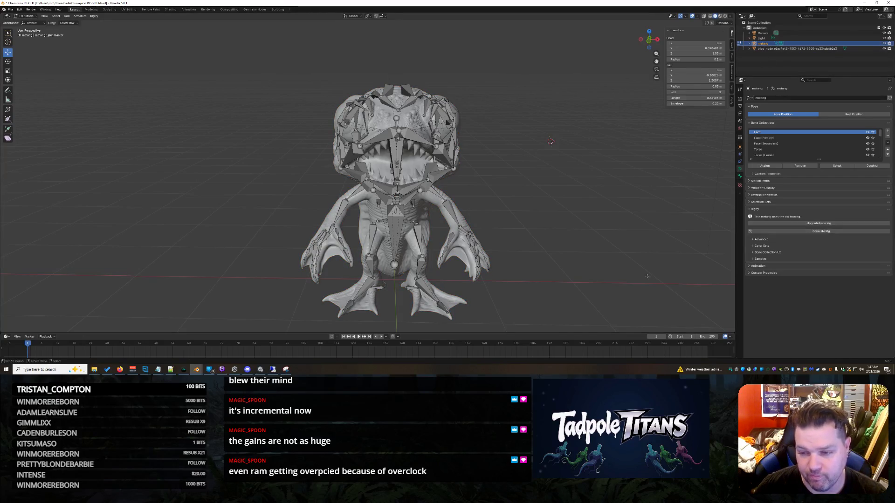
{"action": "left_click", "coordinate": [806, 222]}
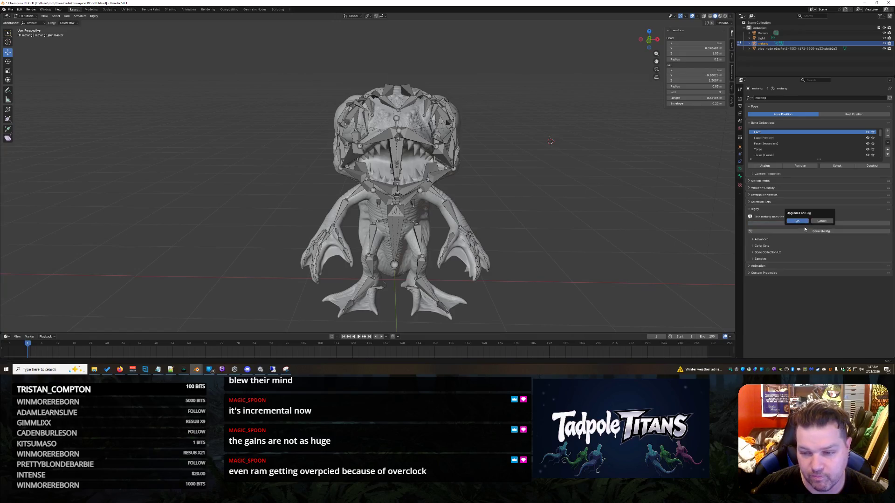
{"action": "left_click", "coordinate": [797, 221]}
{"action": "middle_click_drag", "start_coordinate": [489, 210], "coordinate": [594, 209]}
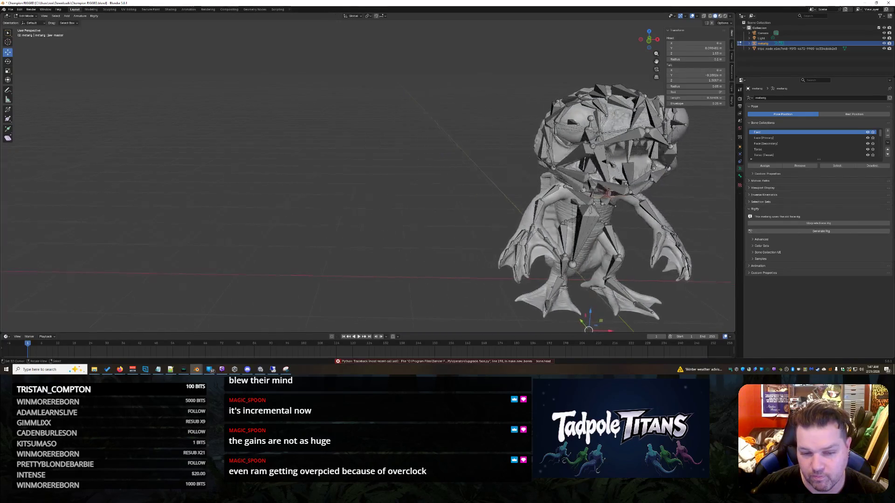
{"action": "mouse_move", "coordinate": [489, 175]}
{"action": "middle_mouse_down"}
{"action": "mouse_move", "coordinate": [552, 168]}
{"action": "mouse_move", "coordinate": [535, 156]}
{"action": "middle_mouse_up"}
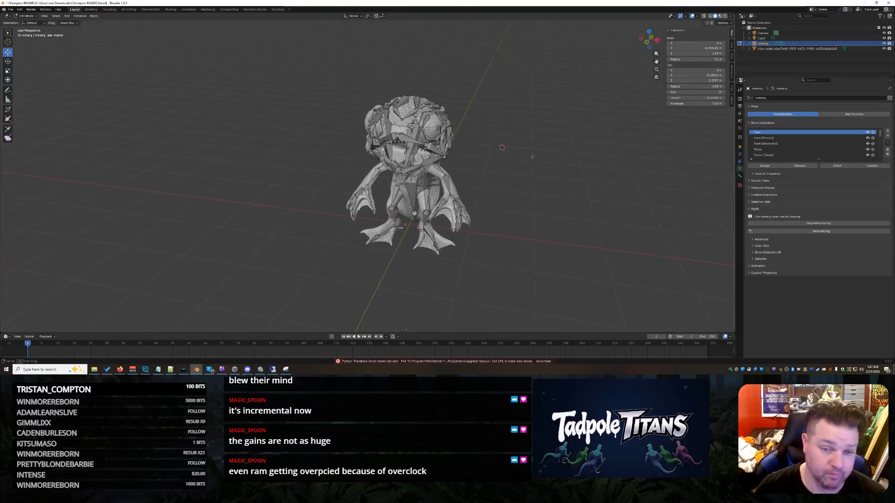
Save the blend file and box-select all the metarig's bones
{"action": "key", "text": "ctrl+s"}
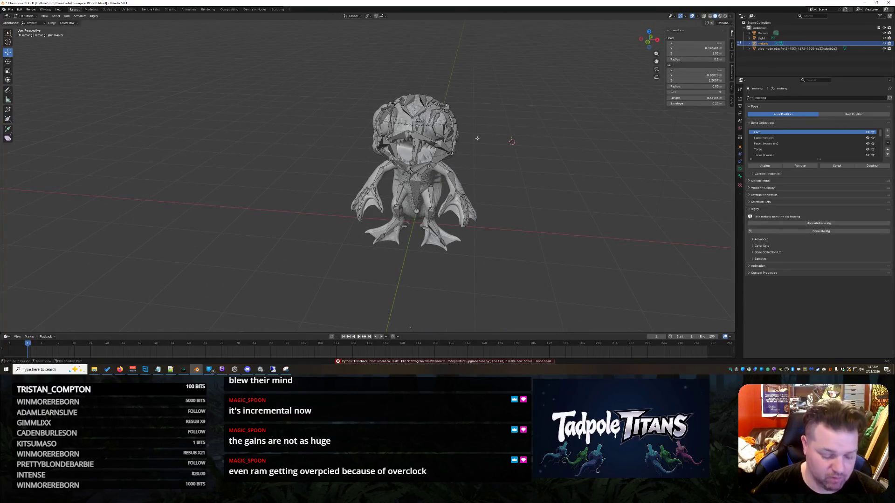
{"action": "left_click_drag", "start_coordinate": [244, 67], "coordinate": [520, 269]}
{"action": "middle_click_drag", "start_coordinate": [520, 270], "coordinate": [570, 226]}
{"action": "middle_click_drag", "start_coordinate": [516, 136], "coordinate": [518, 135]}
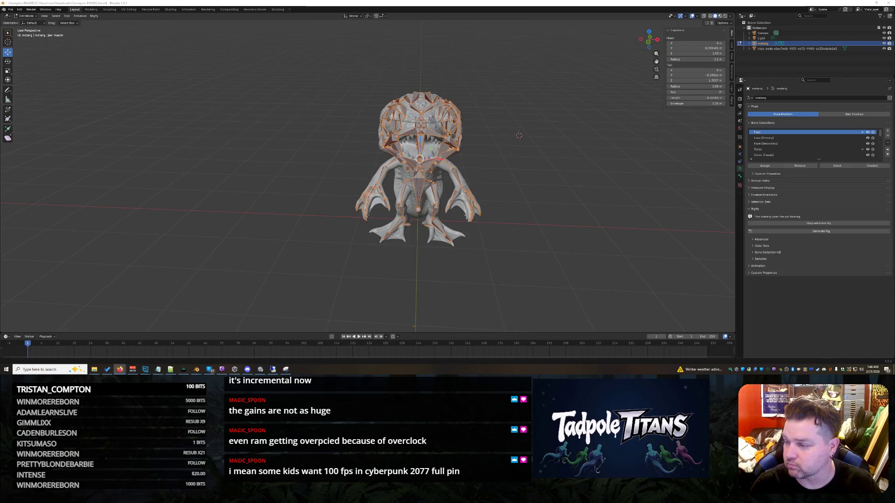
Deselect the bones, select the creature mesh in Object Mode and move its origin to the feet
{"action": "key", "text": "alt+Tab"}
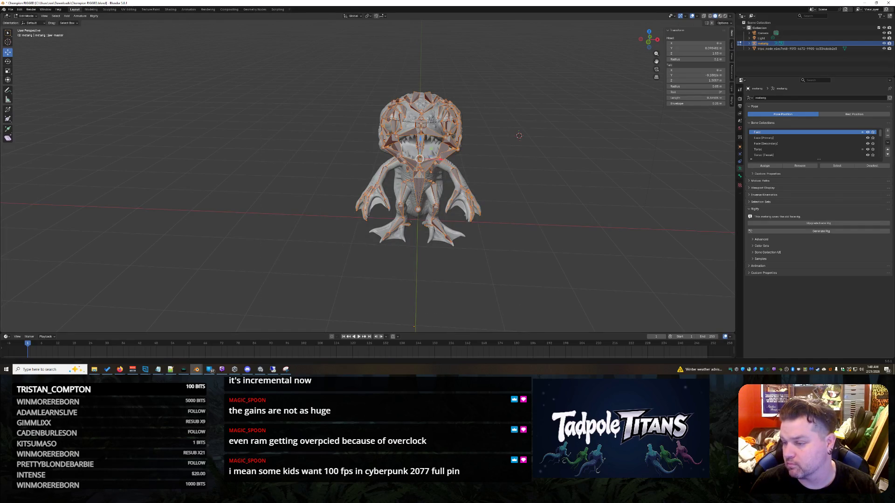
{"action": "key", "text": "alt+a"}
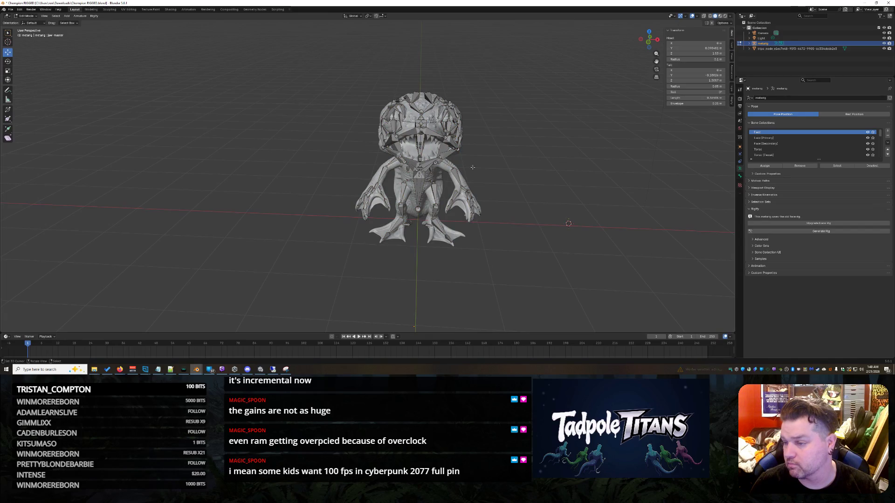
{"action": "left_click", "coordinate": [769, 49]}
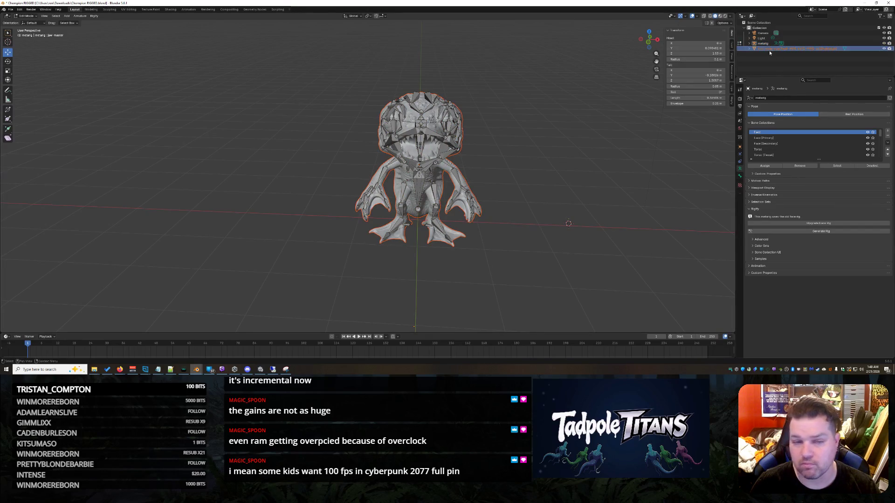
{"action": "left_click", "coordinate": [25, 16]}
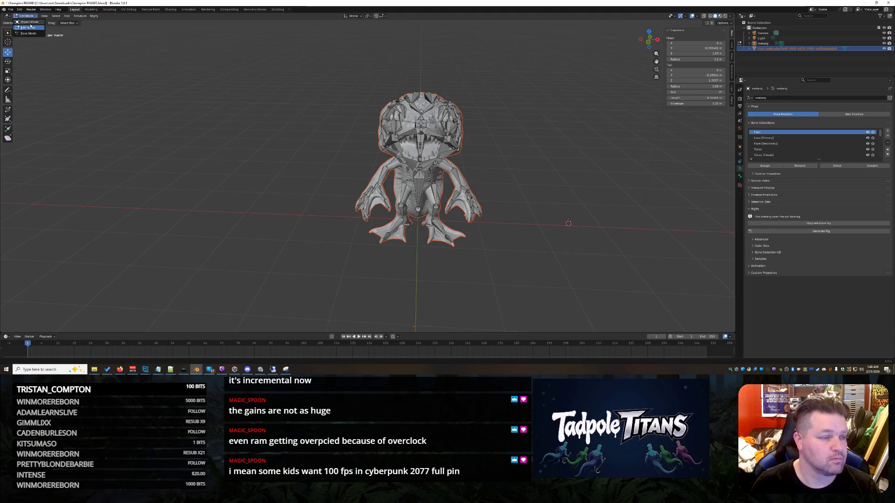
{"action": "right_click", "coordinate": [453, 217]}
{"action": "left_click", "coordinate": [494, 227]}
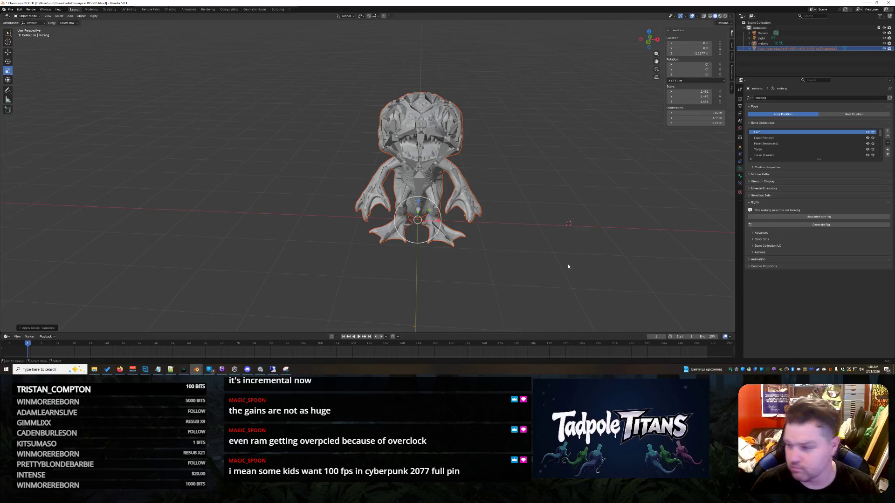
Apply All Transforms to the metarig
{"action": "left_click", "coordinate": [523, 168]}
{"action": "left_click", "coordinate": [768, 43]}
{"action": "key", "text": "ctrl+a"}
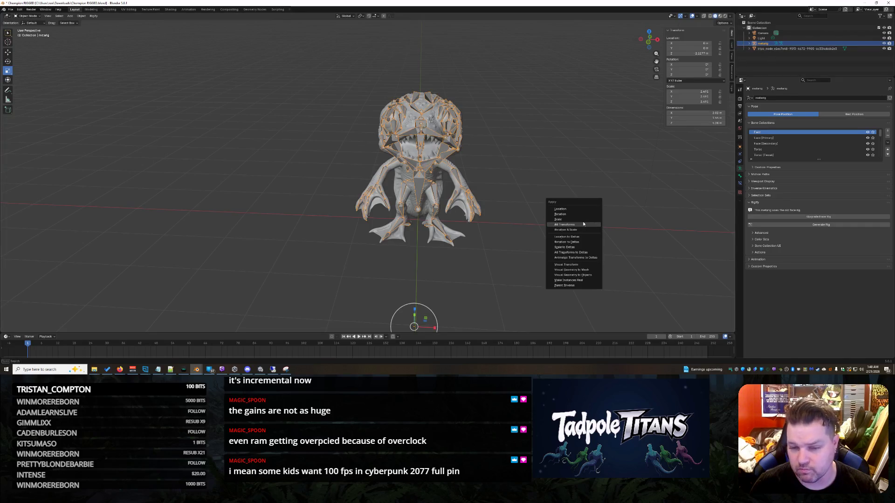
{"action": "left_click", "coordinate": [583, 223]}
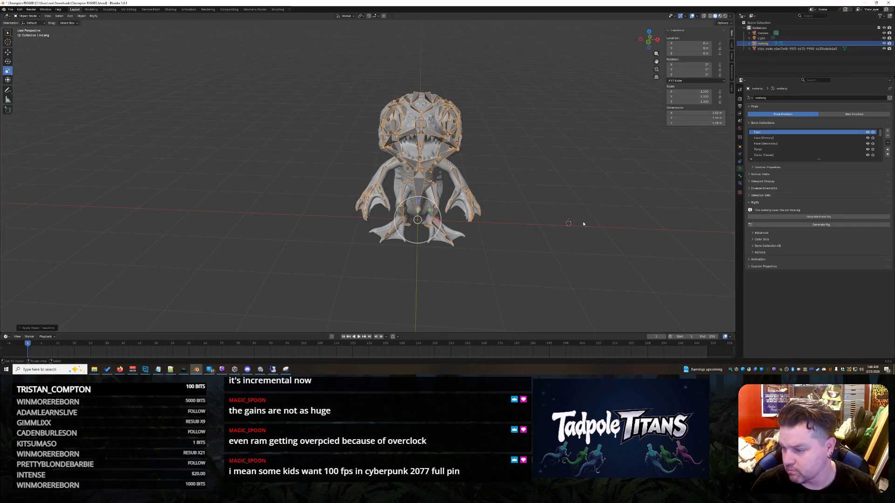
Add the creature mesh to the selection and apply All Transforms to both objects
{"action": "right_click", "coordinate": [535, 205], "text": "shift"}
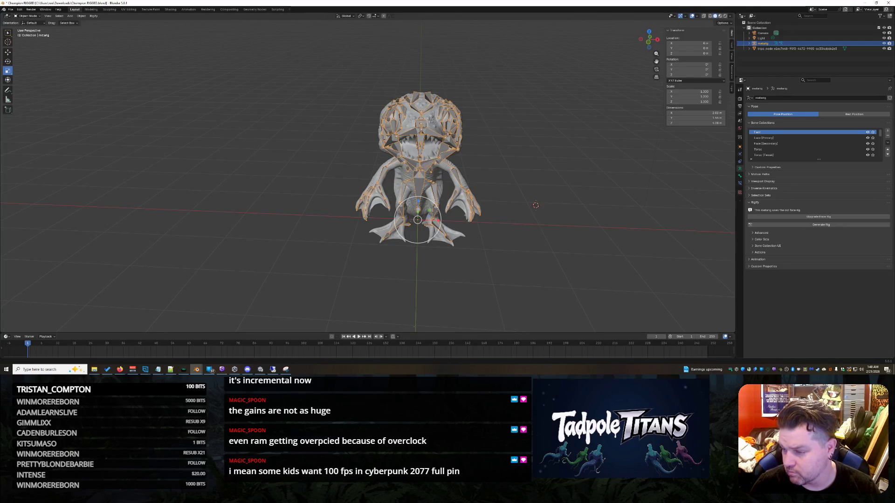
{"action": "key", "text": "a"}
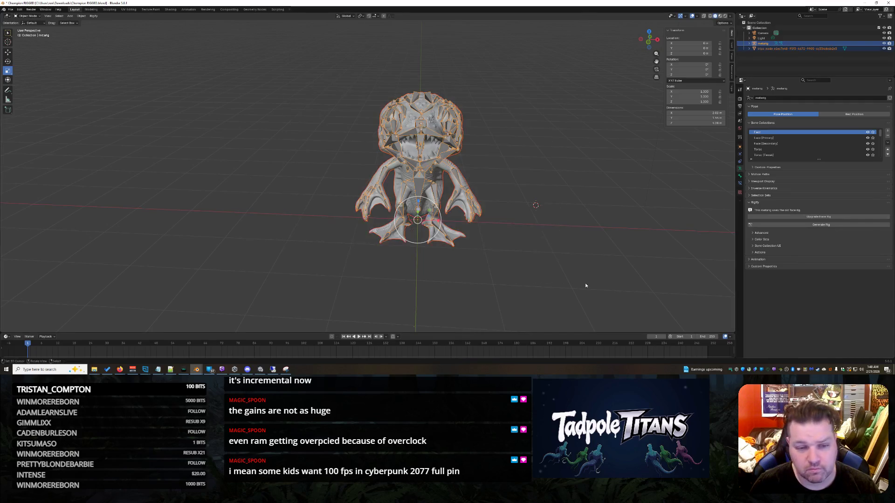
{"action": "key", "text": "ctrl+a"}
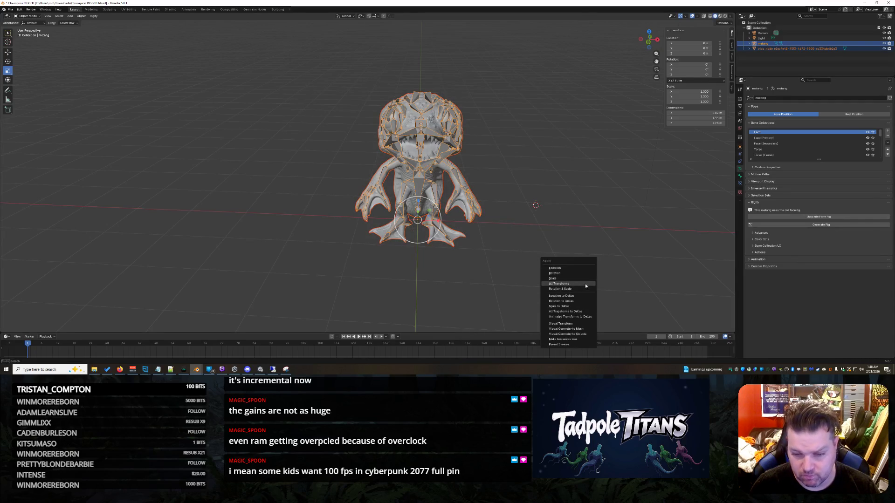
{"action": "left_click", "coordinate": [584, 284]}
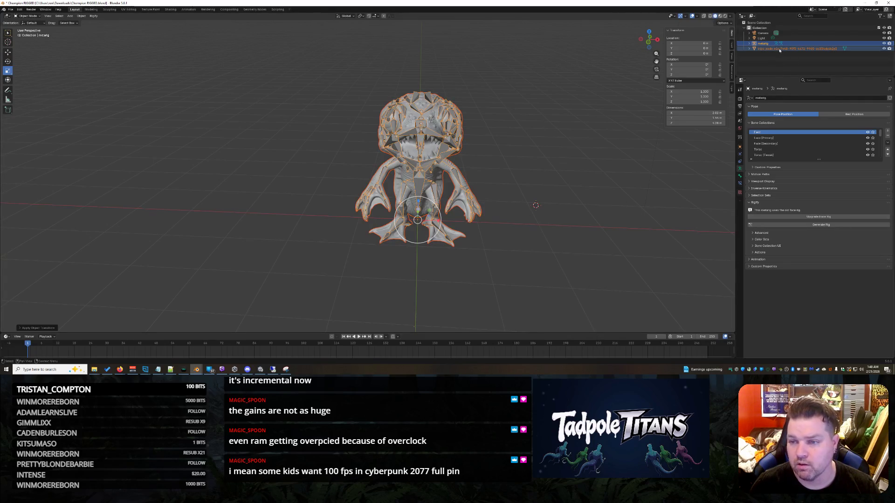
Generate the rig from the metarig and frame the new rig object in the view
{"action": "left_click", "coordinate": [817, 225]}
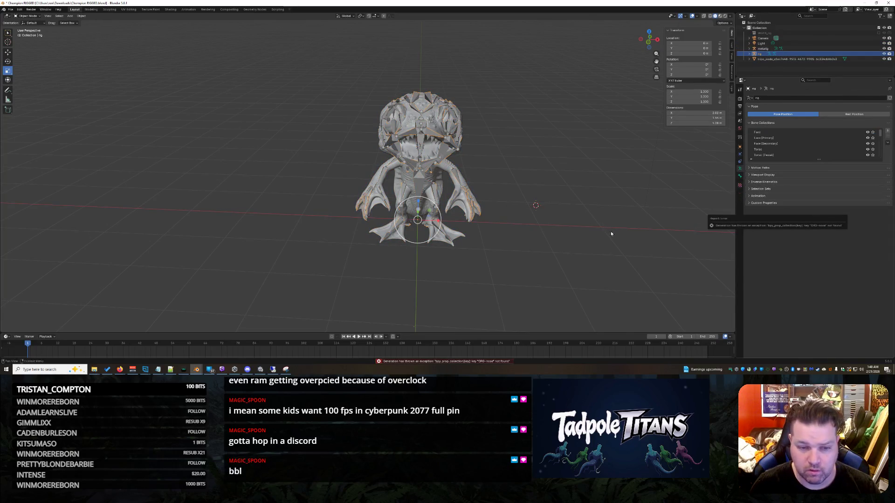
{"action": "middle_click_drag", "start_coordinate": [609, 231], "coordinate": [593, 260]}
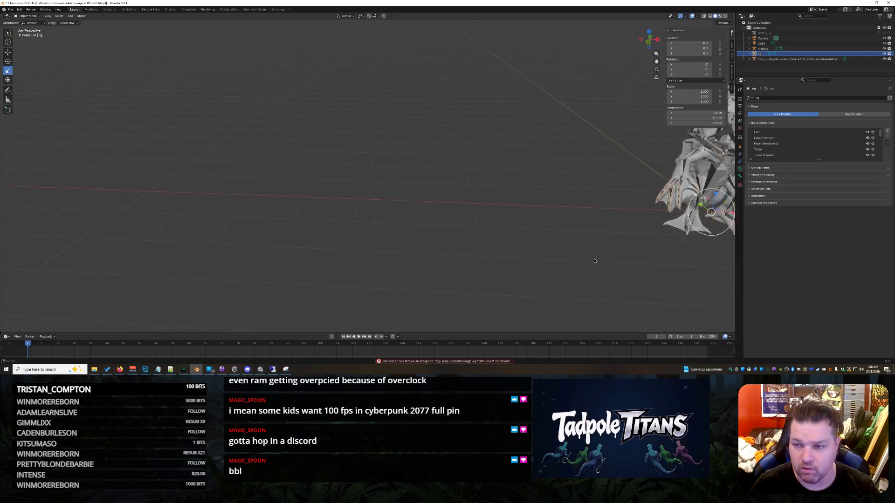
{"action": "key", "text": "KP_Decimal"}
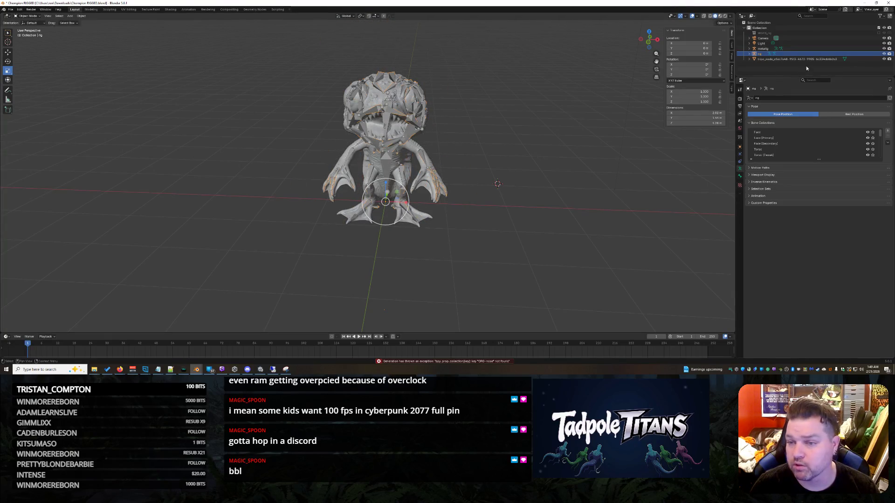
Expand the Viewport Display panel in the rig's Bone properties
{"action": "left_click", "coordinate": [752, 196]}
{"action": "left_click", "coordinate": [750, 197]}
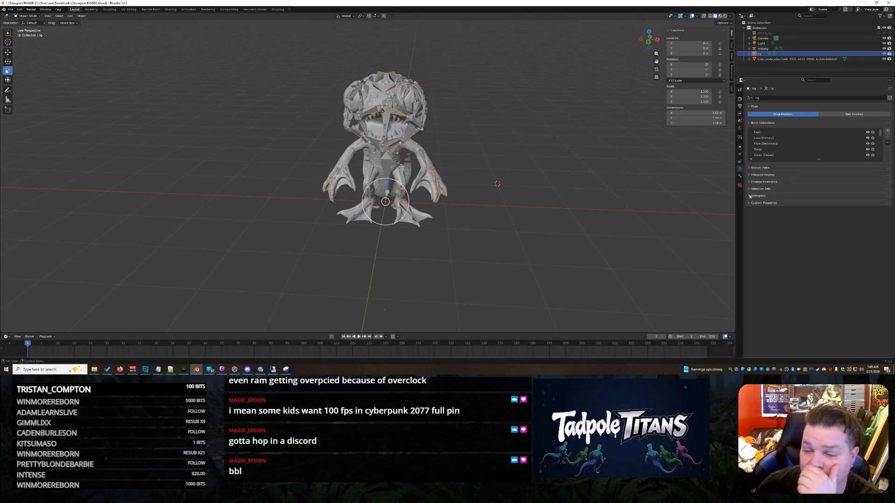
{"action": "left_click", "coordinate": [755, 174]}
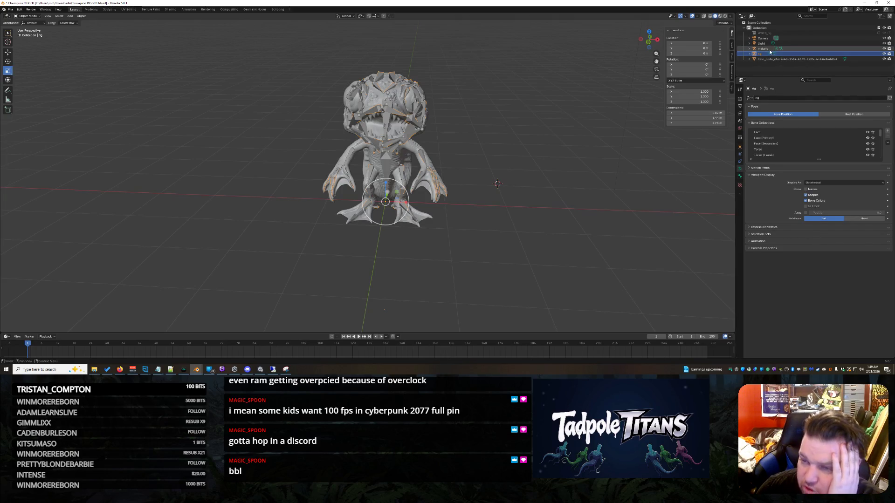
Hide the metarig and enable In Front viewport display on the generated rig
{"action": "left_click", "coordinate": [832, 48]}
{"action": "left_click", "coordinate": [880, 48]}
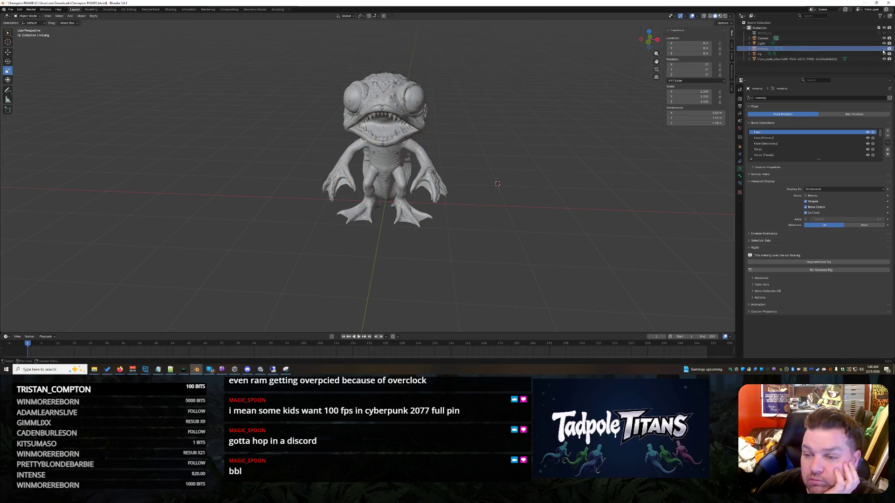
{"action": "left_click", "coordinate": [793, 54]}
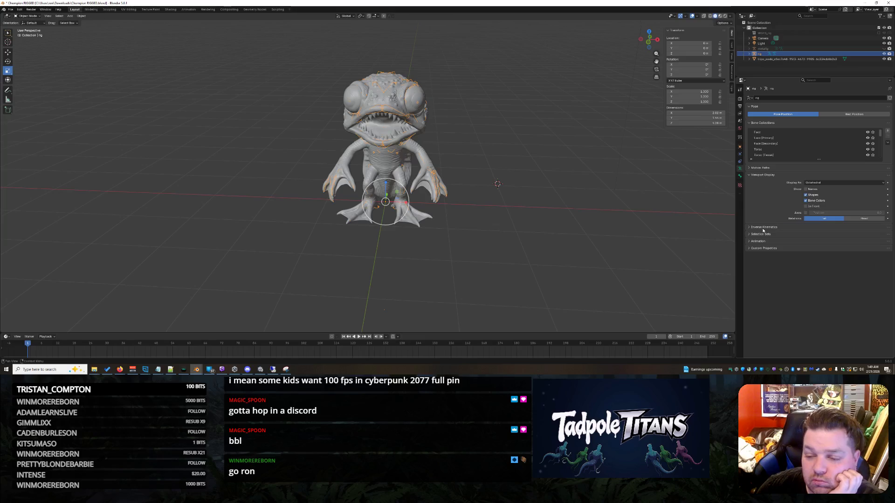
{"action": "left_click", "coordinate": [740, 147]}
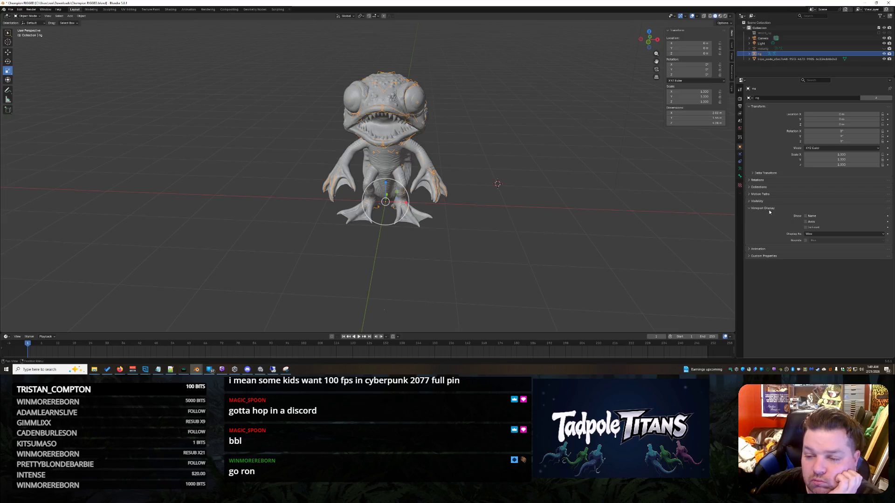
{"action": "left_click", "coordinate": [806, 228]}
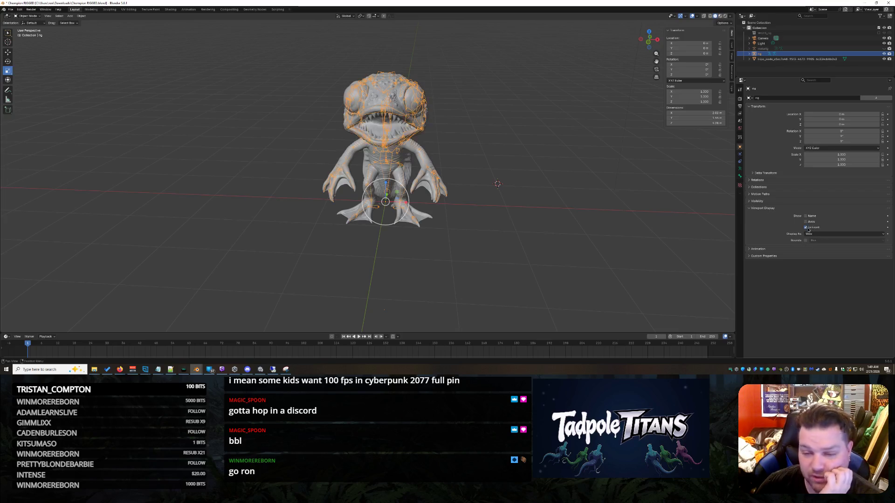
{"action": "scroll", "coordinate": [591, 216], "scroll_direction": "up", "scroll_amount": 2}
Orbit around the creature to inspect the rig bones showing through the mesh
{"action": "mouse_move", "coordinate": [591, 217]}
{"action": "middle_mouse_down"}
{"action": "mouse_move", "coordinate": [526, 221]}
{"action": "mouse_move", "coordinate": [561, 217]}
{"action": "middle_mouse_up"}
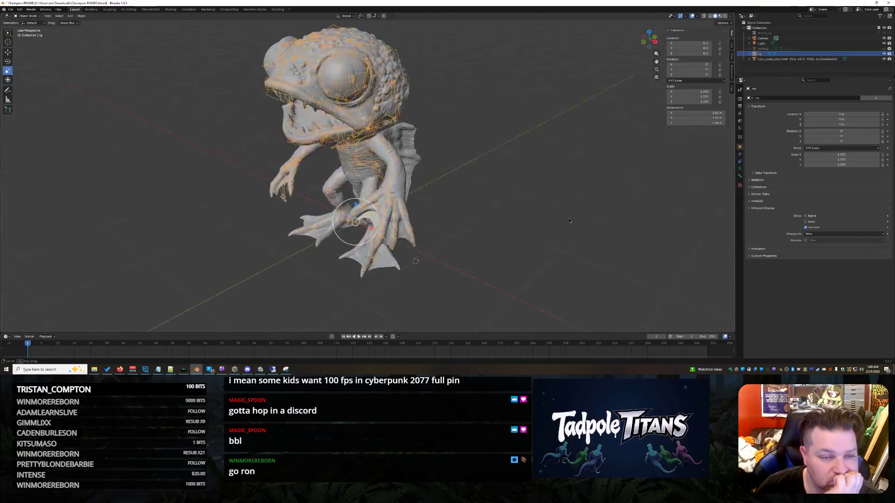
{"action": "middle_click_drag", "start_coordinate": [561, 218], "coordinate": [592, 219]}
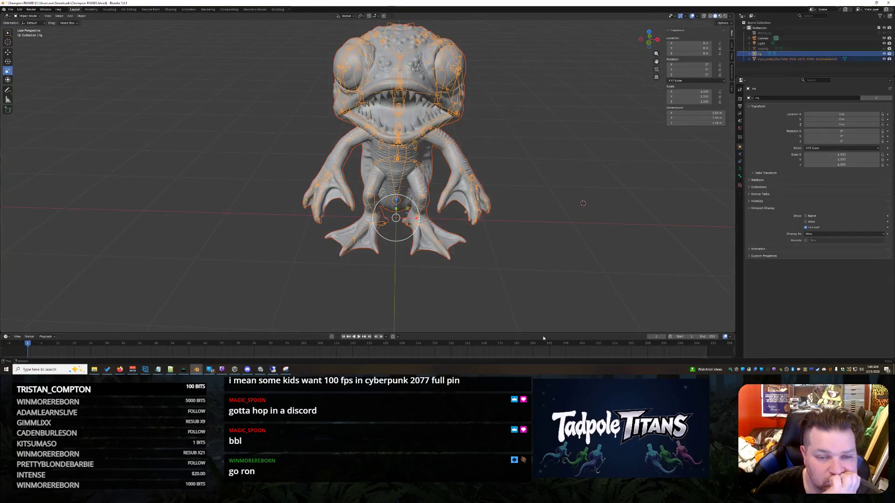
{"action": "left_click", "coordinate": [610, 201]}
{"action": "mouse_move", "coordinate": [572, 145]}
{"action": "middle_mouse_down"}
{"action": "mouse_move", "coordinate": [557, 170]}
{"action": "mouse_move", "coordinate": [579, 180]}
{"action": "middle_mouse_up"}
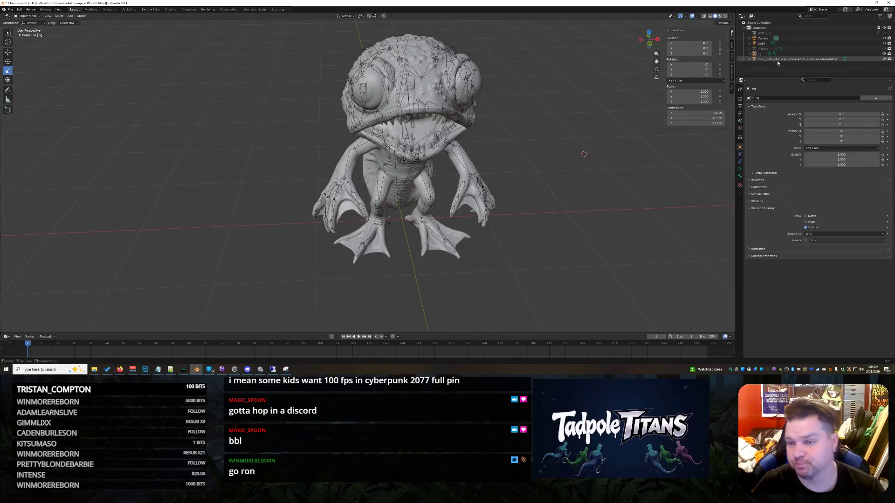
{"action": "right_click", "coordinate": [576, 231], "text": "shift"}
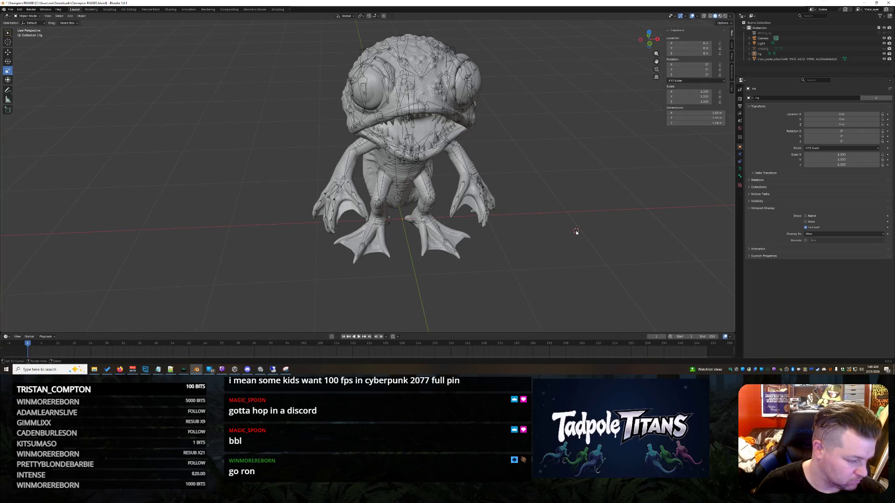
{"action": "key", "text": "a"}
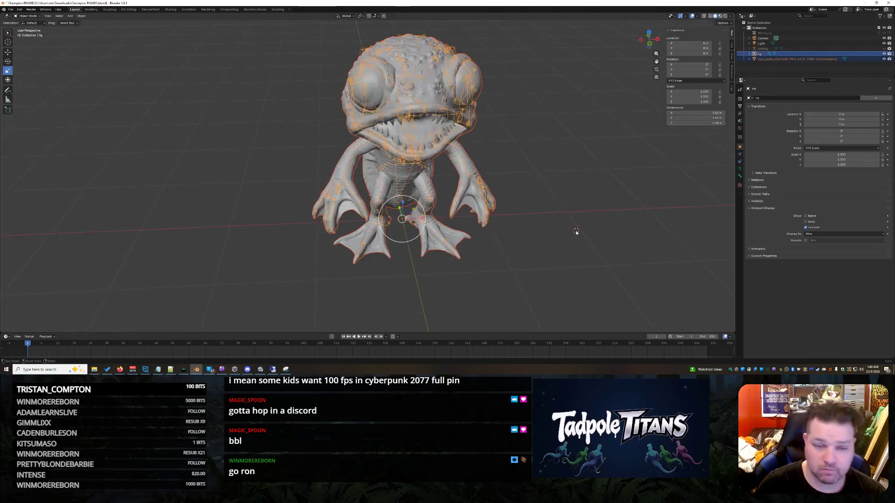
Toggle the metarig's visibility with H and Alt+H while checking another angle
{"action": "key", "text": "h"}
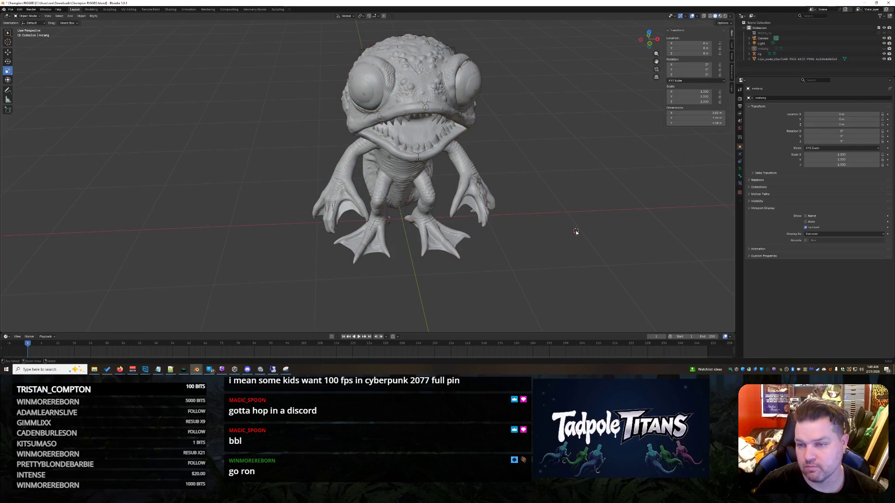
{"action": "middle_click_drag", "start_coordinate": [575, 231], "coordinate": [572, 231]}
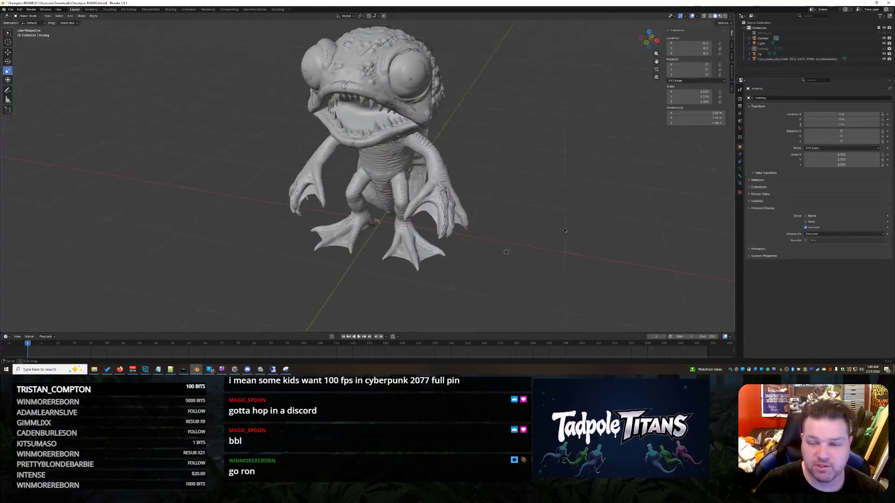
{"action": "key", "text": "alt+h"}
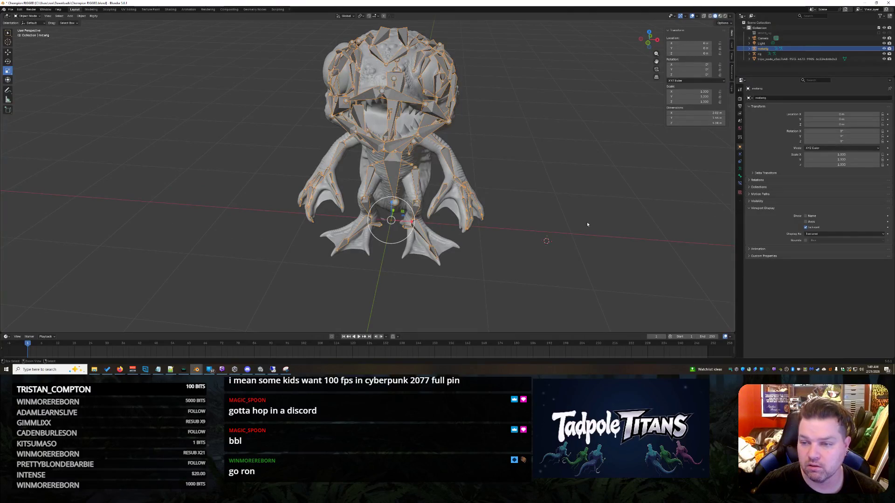
{"action": "key", "text": "h"}
{"action": "key", "text": "alt+h"}
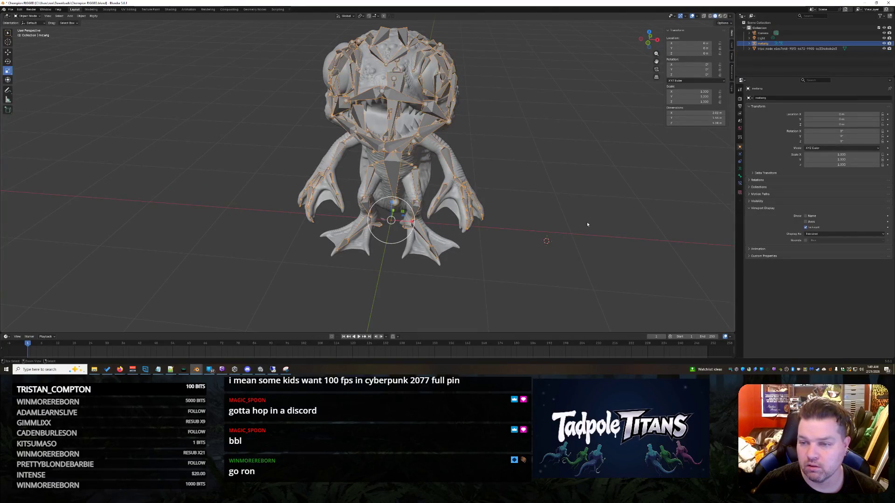
{"action": "key", "text": "h"}
Box-select the creature model and metarig together in the viewport
{"action": "right_click", "coordinate": [572, 203], "text": "shift"}
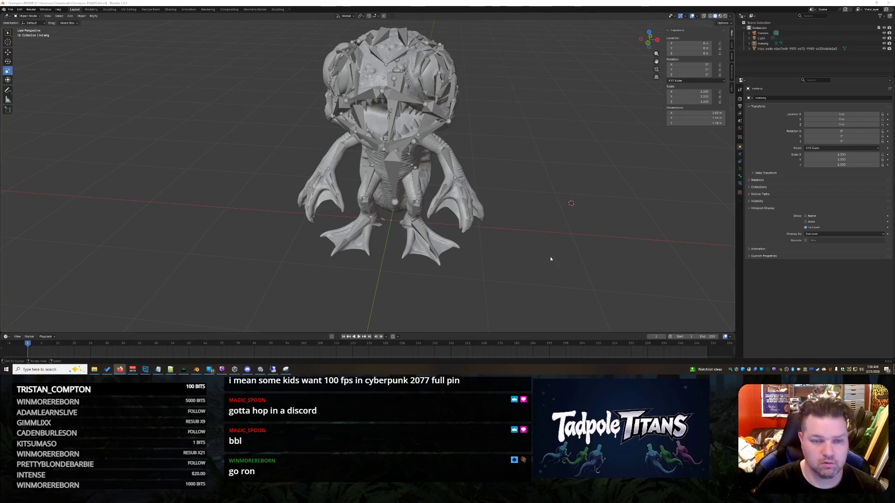
{"action": "scroll", "coordinate": [391, 129], "scroll_direction": "down", "scroll_amount": 2}
{"action": "left_click_drag", "start_coordinate": [205, 27], "coordinate": [531, 296]}
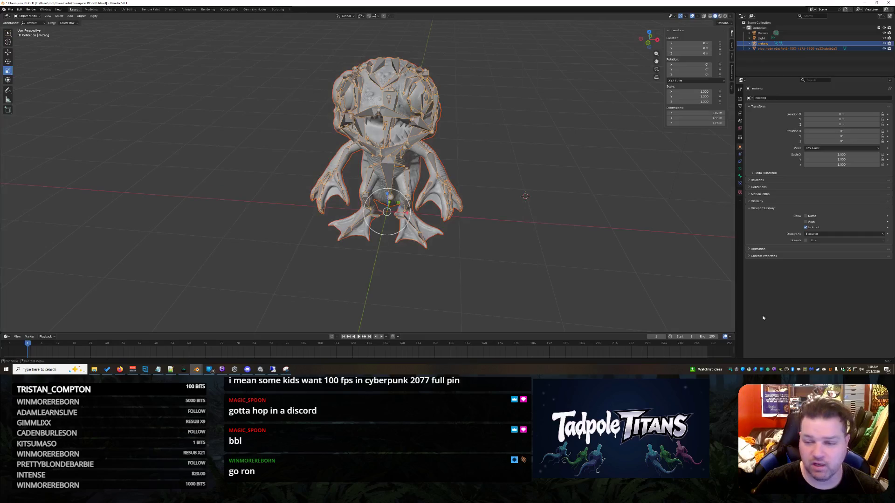
{"action": "scroll", "coordinate": [674, 246], "scroll_direction": "up", "scroll_amount": 1}
Run Generate Rig from the metarig's Rigify armature settings
{"action": "left_click", "coordinate": [762, 43]}
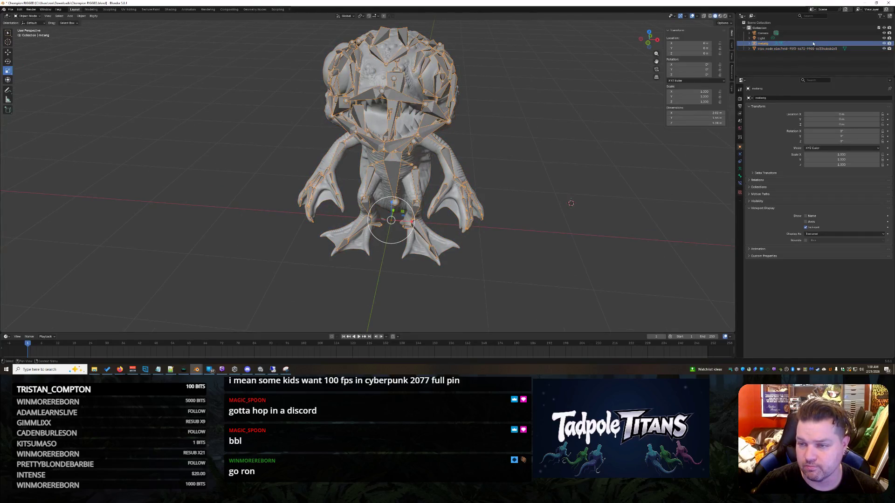
{"action": "left_click", "coordinate": [740, 182]}
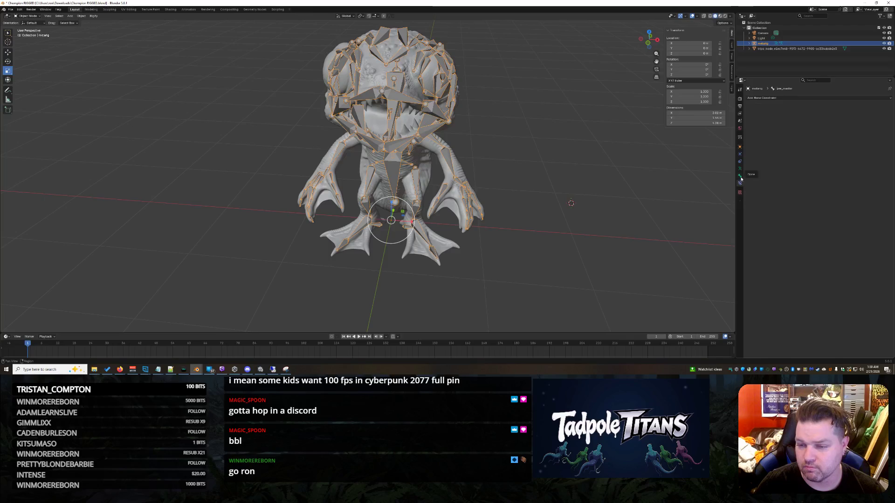
{"action": "left_click", "coordinate": [738, 169]}
{"action": "left_click", "coordinate": [817, 272]}
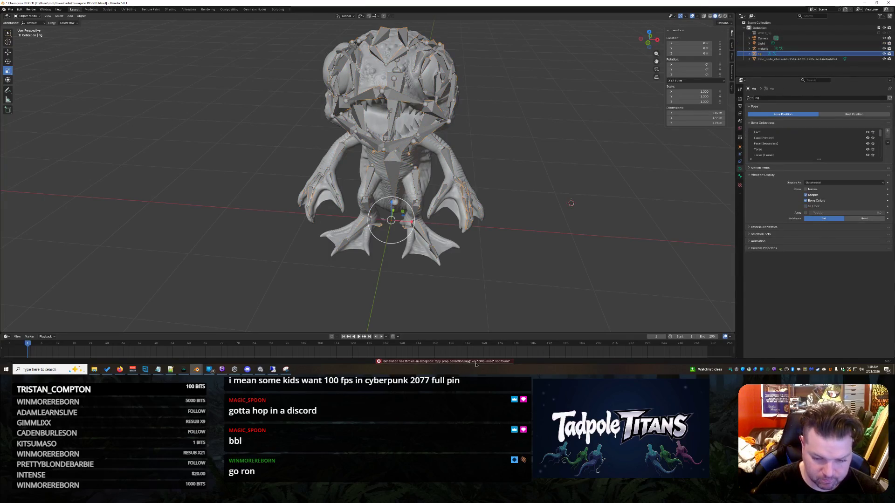
Undo the failed generation and open the Info Log on the ORG-nose exception
{"action": "right_click", "coordinate": [474, 359]}
{"action": "left_click", "coordinate": [435, 361]}
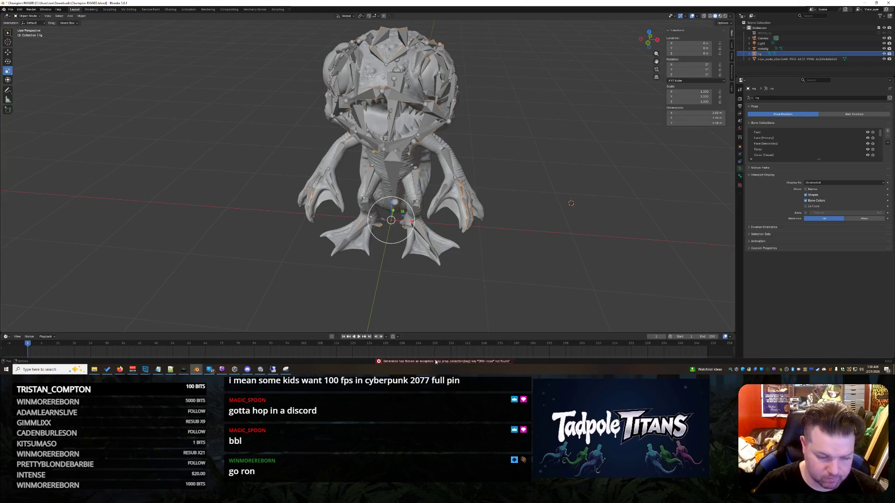
{"action": "key", "text": "ctrl+z"}
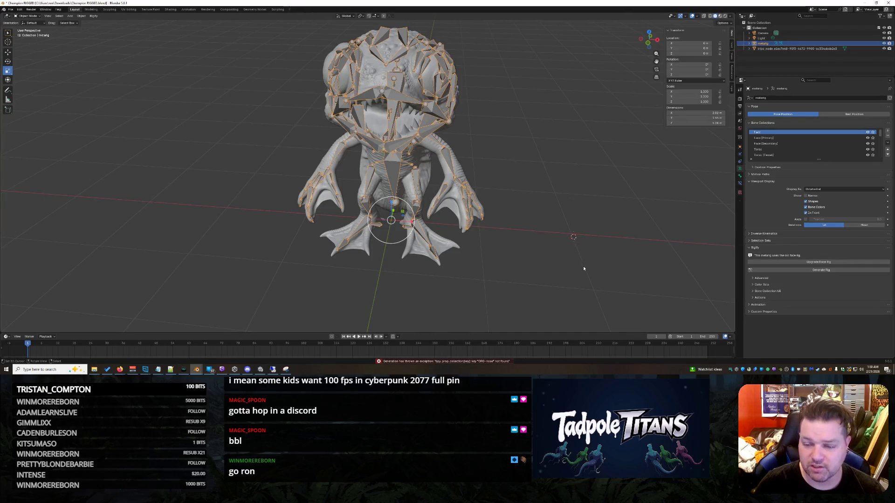
{"action": "left_click", "coordinate": [411, 363]}
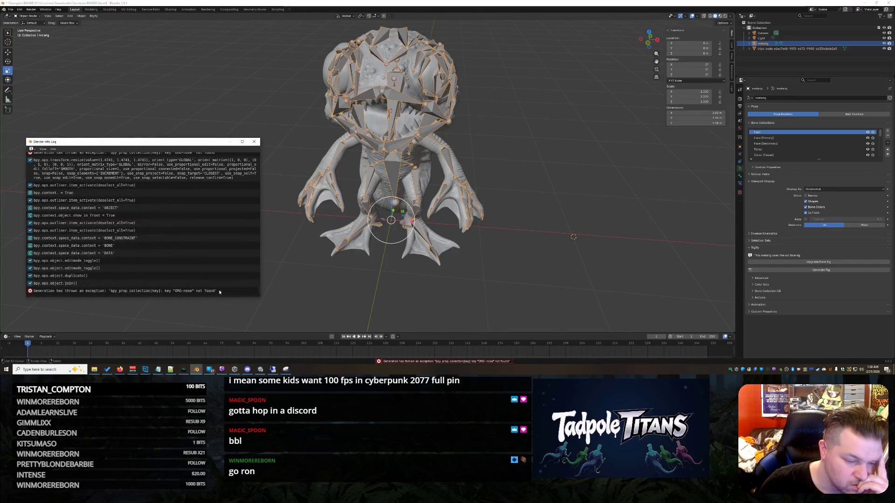
Select the ORG-nose exception line and expand the metarig armature in the Outliner
{"action": "left_click", "coordinate": [95, 294]}
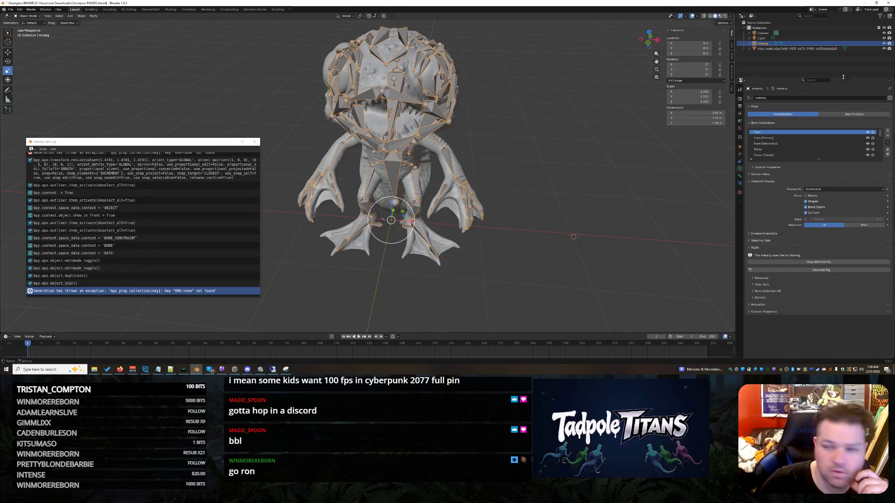
{"action": "left_click", "coordinate": [749, 44]}
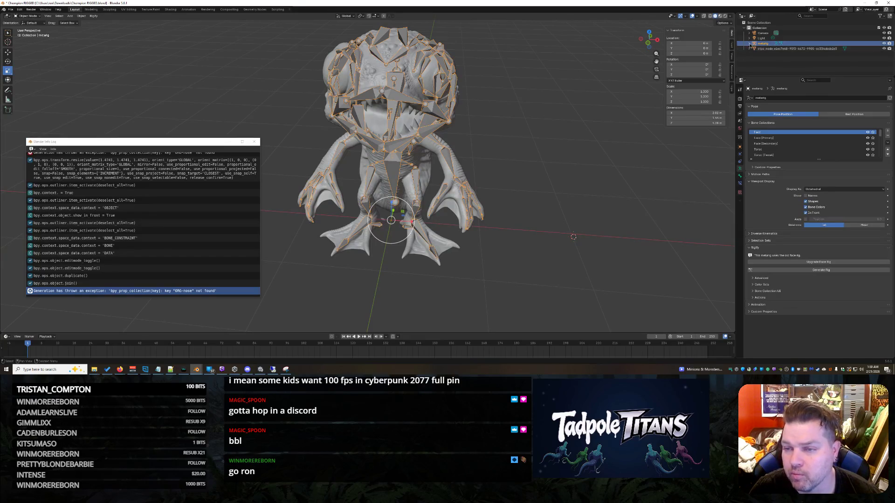
{"action": "left_click", "coordinate": [753, 54]}
{"action": "scroll", "coordinate": [755, 52], "scroll_direction": "down", "scroll_amount": 1}
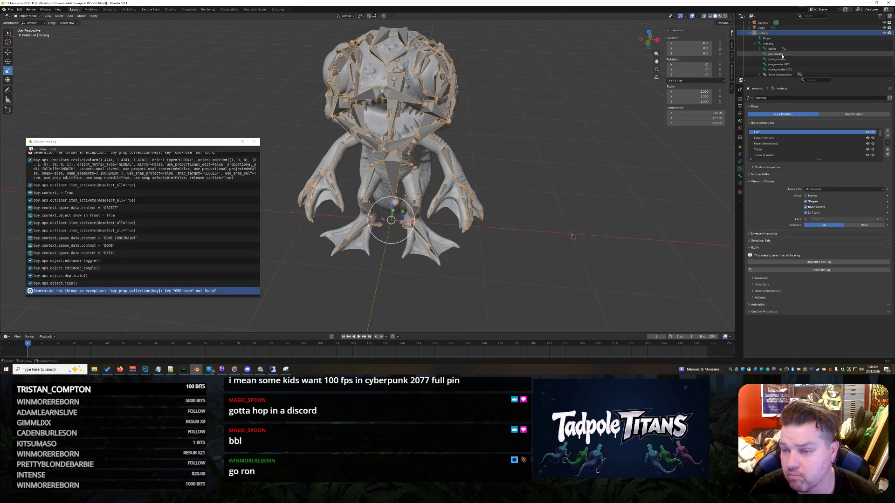
{"action": "scroll", "coordinate": [782, 64], "scroll_direction": "down", "scroll_amount": 2}
{"action": "scroll", "coordinate": [780, 65], "scroll_direction": "up", "scroll_amount": 2}
Expand the spine chain through spine.006 down to the face bone and its children
{"action": "left_click", "coordinate": [759, 49]}
{"action": "scroll", "coordinate": [792, 61], "scroll_direction": "up", "scroll_amount": 2}
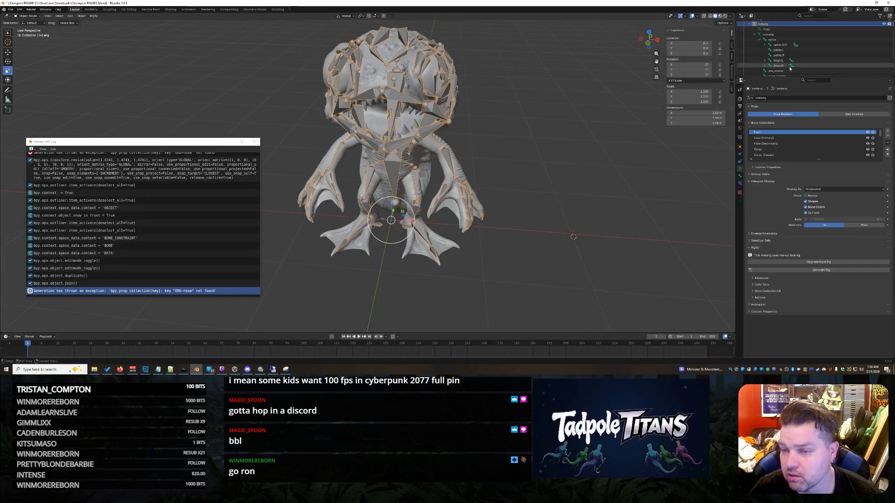
{"action": "left_click_drag", "start_coordinate": [790, 76], "coordinate": [775, 171]}
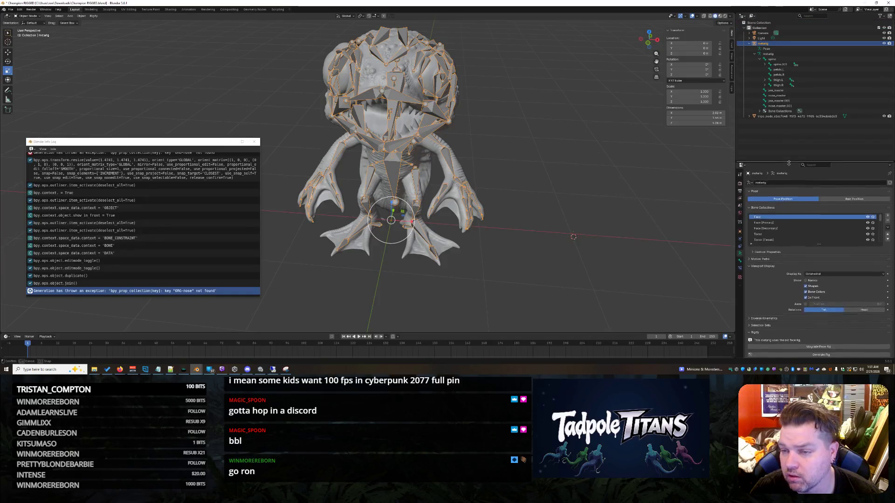
{"action": "left_click", "coordinate": [765, 64]}
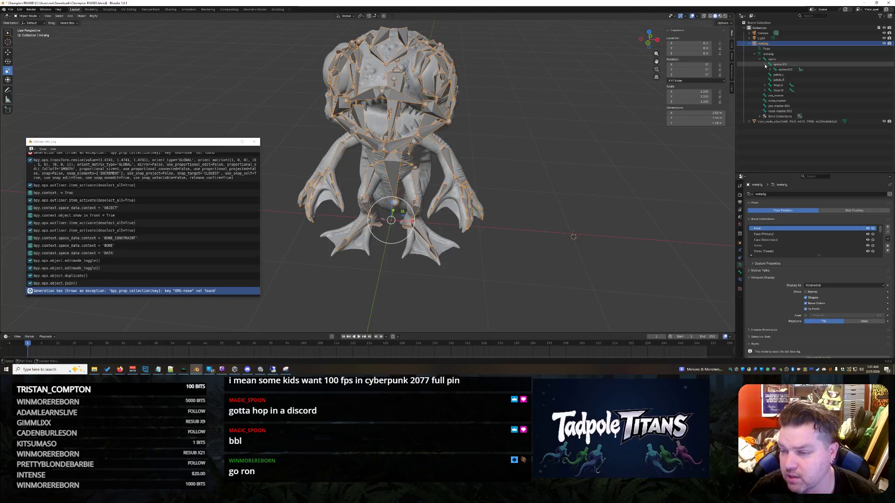
{"action": "left_click", "coordinate": [770, 69]}
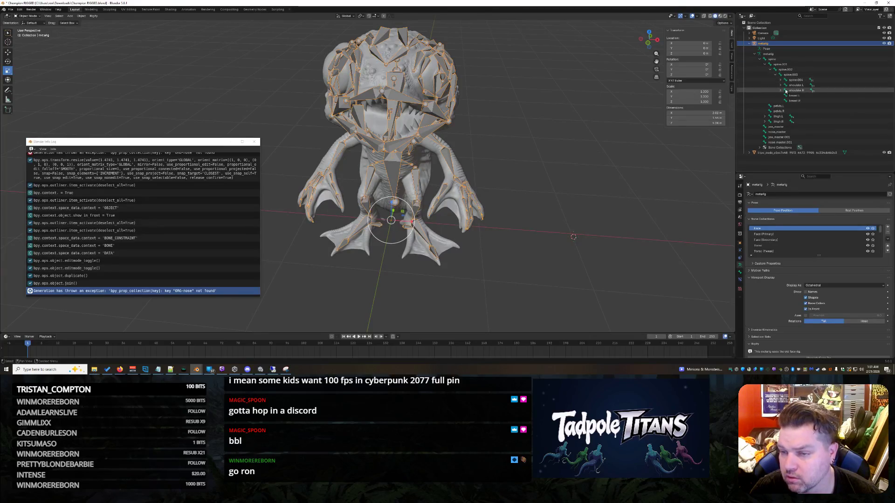
{"action": "left_click", "coordinate": [780, 79]}
{"action": "left_click", "coordinate": [785, 84]}
{"action": "left_click", "coordinate": [791, 91]}
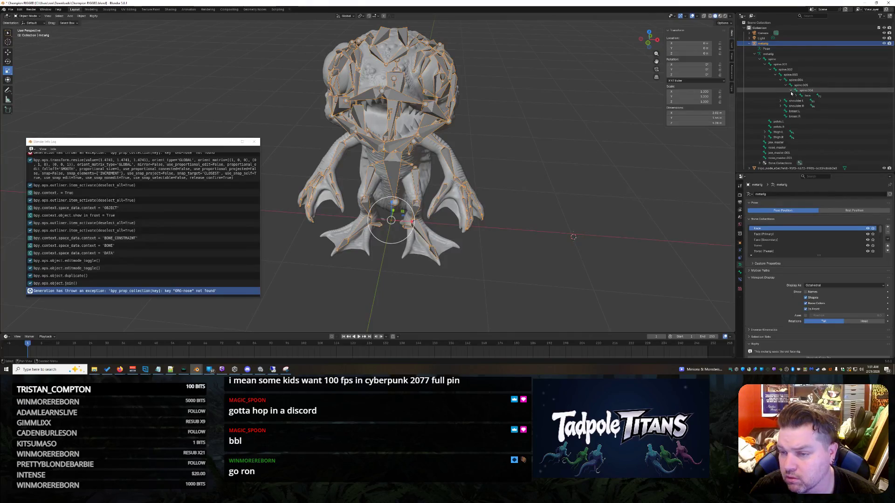
{"action": "left_click", "coordinate": [799, 96]}
{"action": "left_click", "coordinate": [795, 96]}
{"action": "scroll", "coordinate": [823, 121], "scroll_direction": "down", "scroll_amount": 1}
{"action": "scroll", "coordinate": [822, 120], "scroll_direction": "down", "scroll_amount": 1}
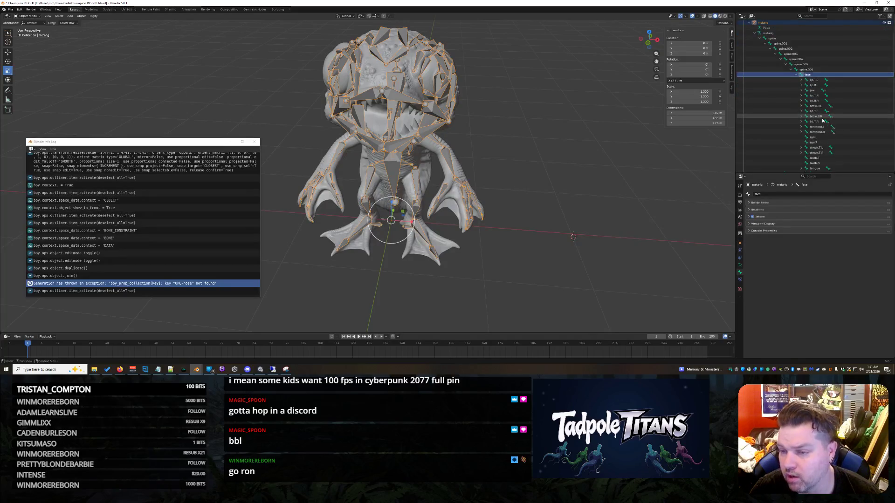
{"action": "scroll", "coordinate": [822, 120], "scroll_direction": "down", "scroll_amount": 1}
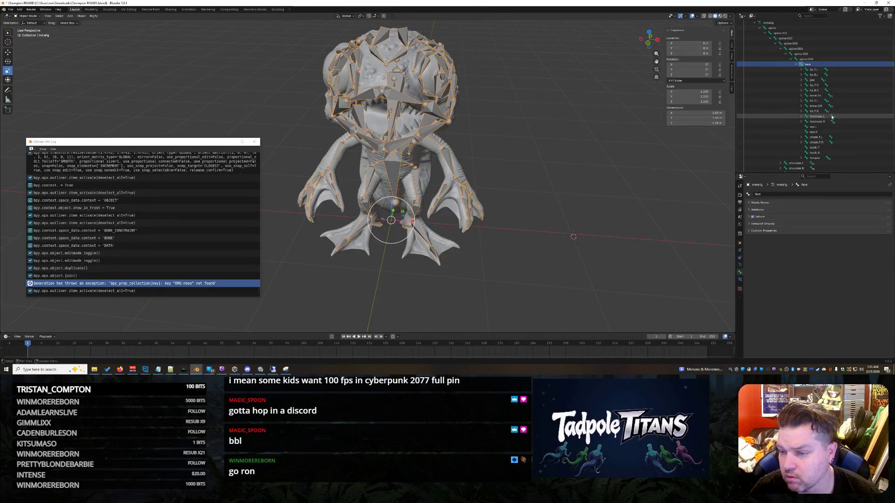
Enlarge the Outliner and capture the bone hierarchy with Snipping Tool
{"action": "left_click", "coordinate": [810, 113]}
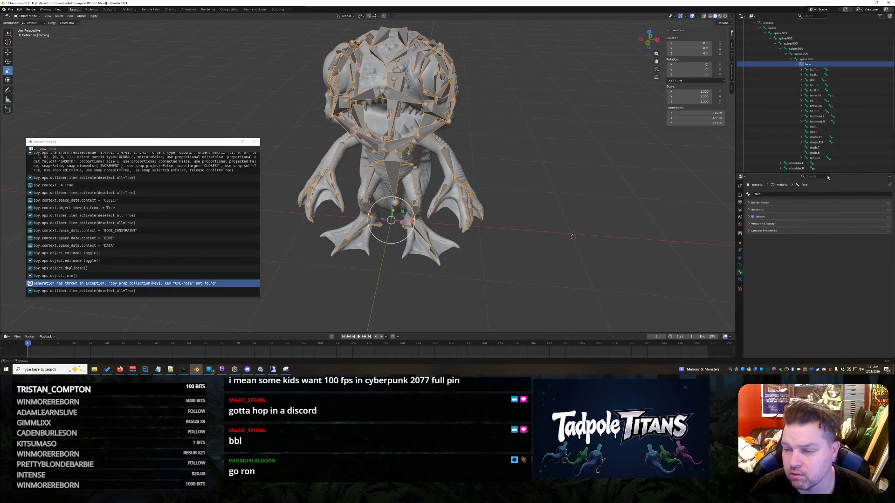
{"action": "left_click_drag", "start_coordinate": [824, 175], "coordinate": [825, 264]}
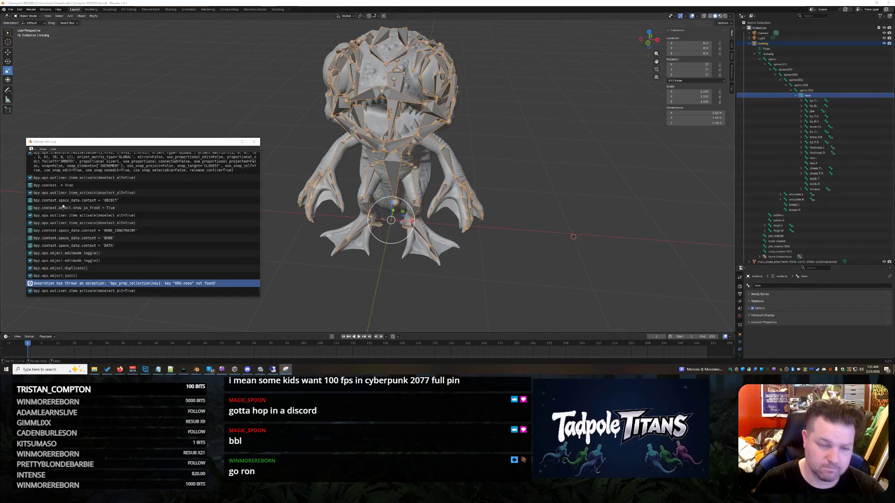
{"action": "key", "text": "super+shift+s"}
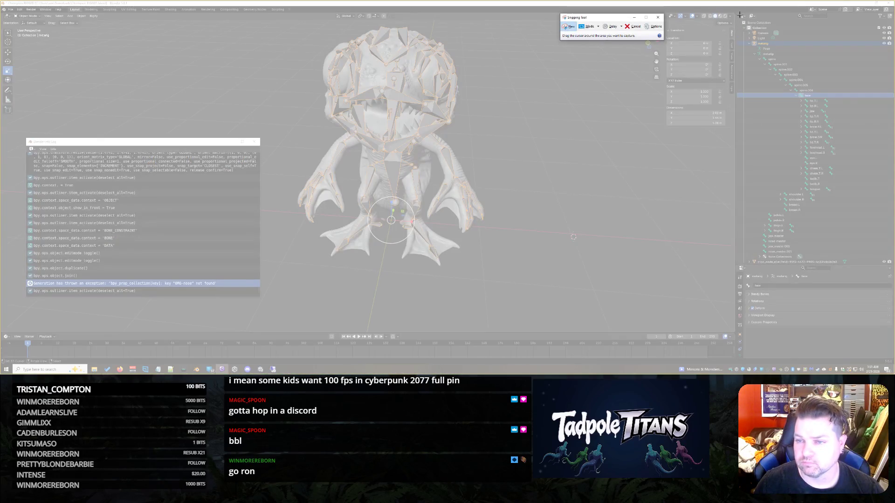
{"action": "left_click_drag", "start_coordinate": [739, 14], "coordinate": [888, 283]}
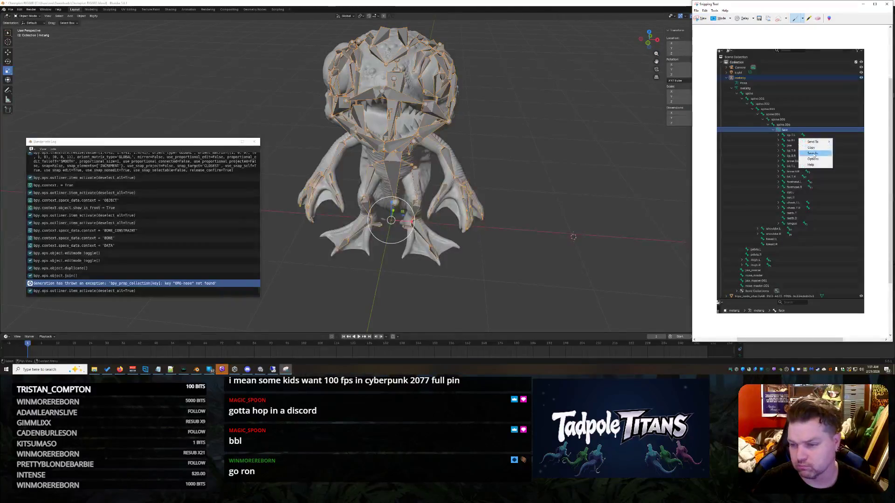
{"action": "left_click", "coordinate": [600, 163]}
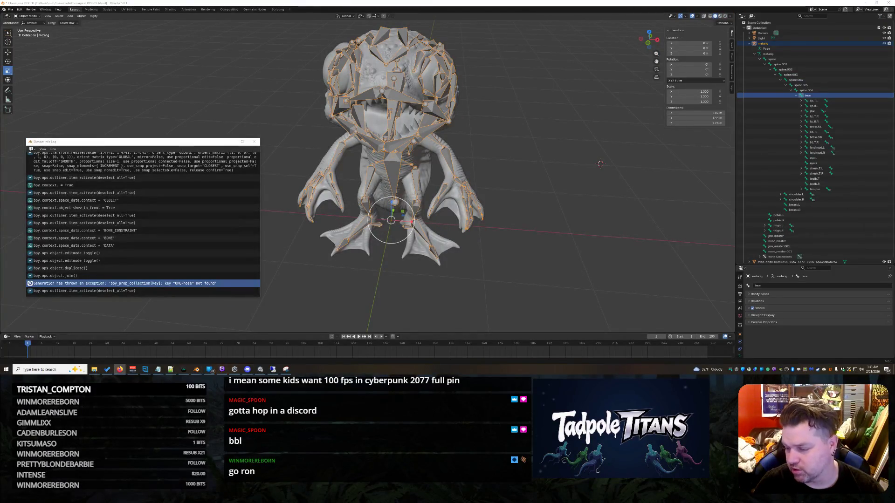
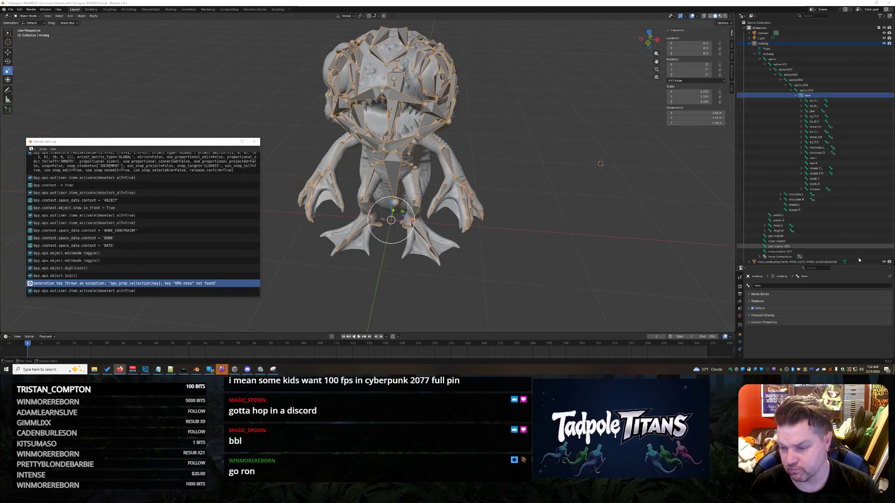
Delete the metarig, undo it, and expand its bone hierarchy to find nose_master.001
{"action": "left_click", "coordinate": [790, 249]}
{"action": "key", "text": "x"}
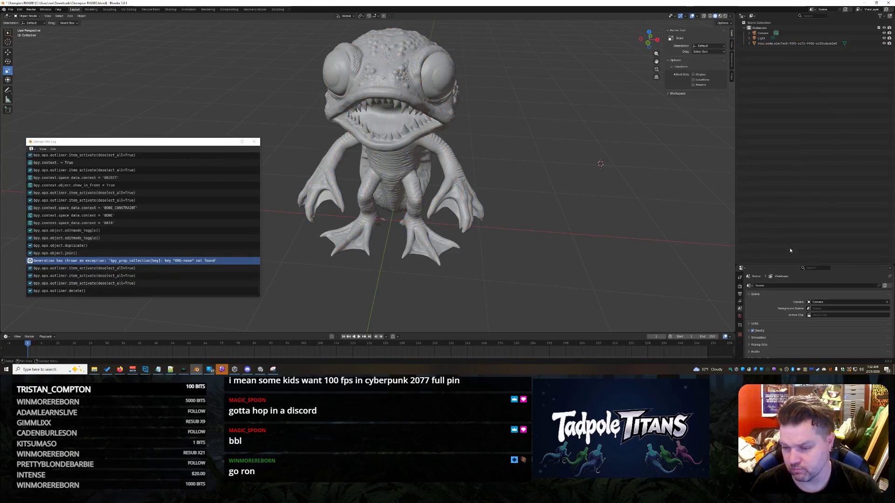
{"action": "key", "text": "ctrl+z"}
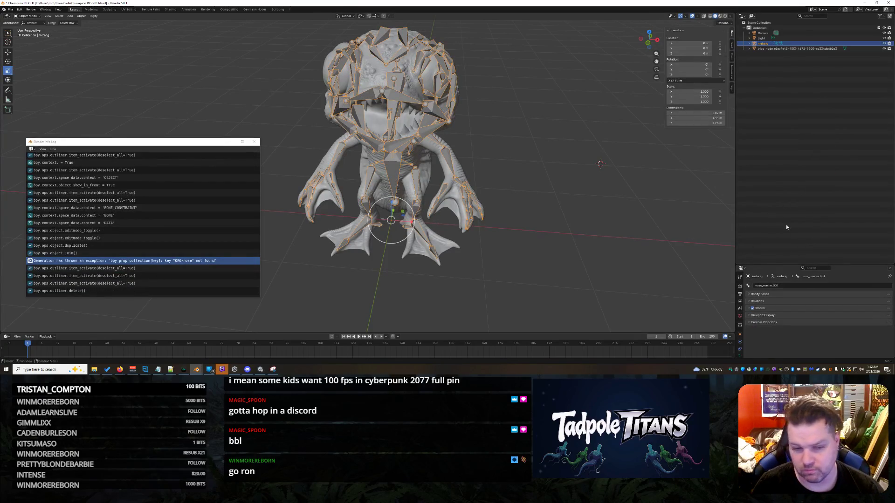
{"action": "left_click", "coordinate": [749, 44], "text": "shift"}
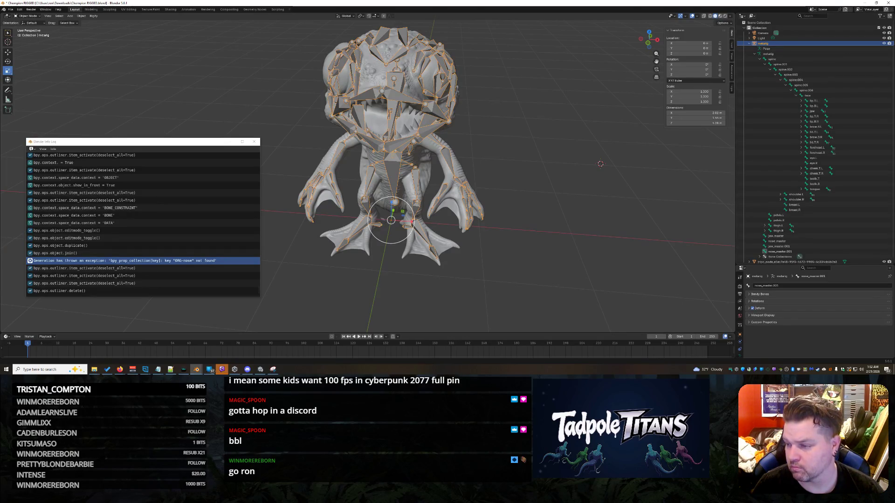
{"action": "left_click", "coordinate": [792, 247]}
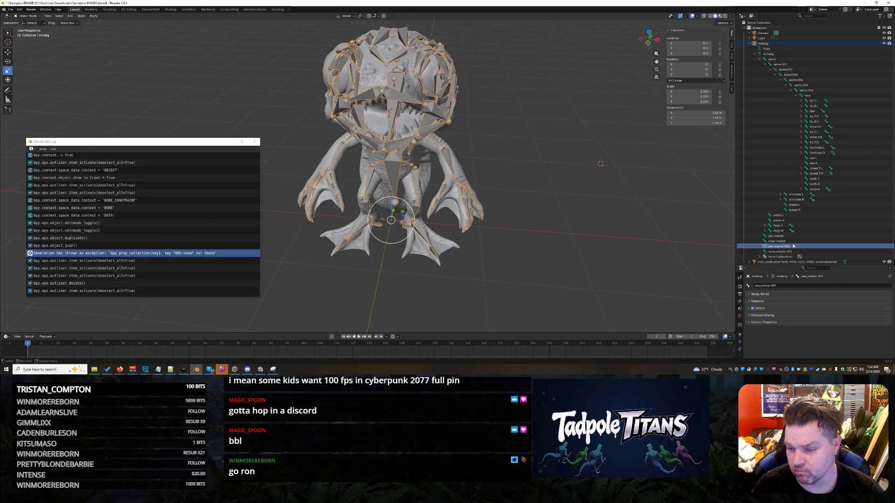
{"action": "left_click", "coordinate": [778, 252]}
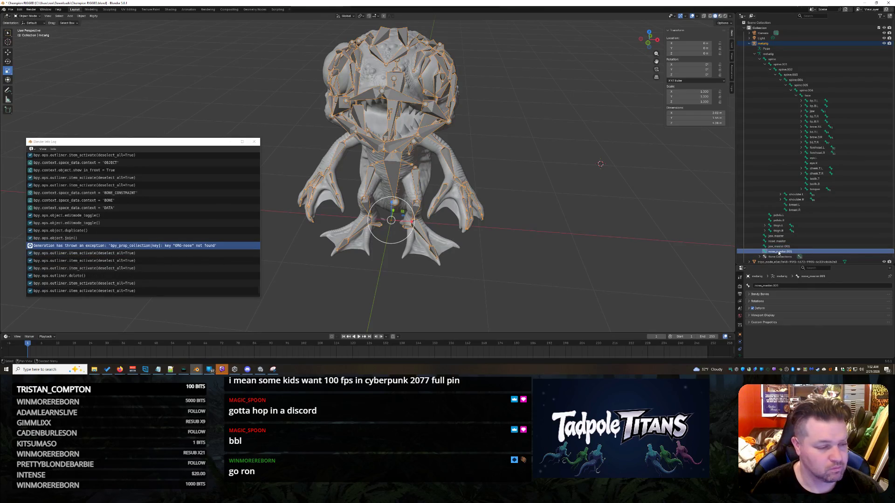
Close the Info Log and switch the metarig into Edit Mode
{"action": "left_click", "coordinate": [254, 142]}
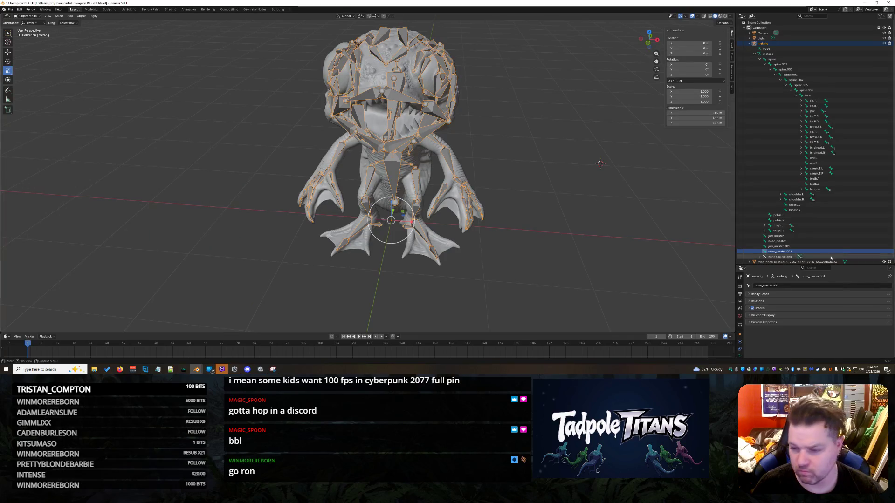
{"action": "right_click", "coordinate": [788, 253]}
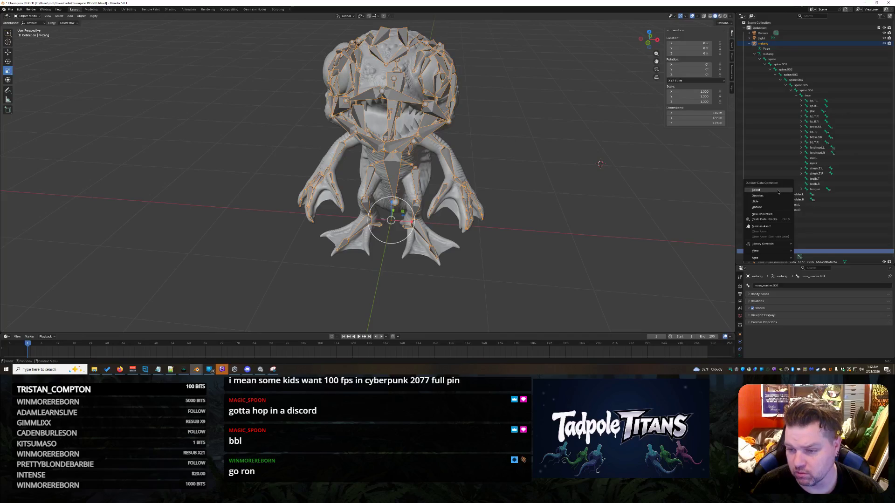
{"action": "left_click", "coordinate": [20, 11]}
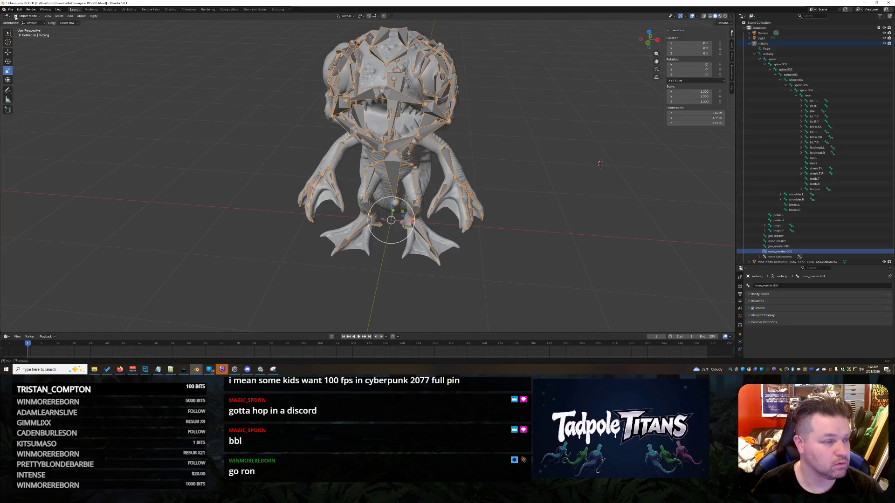
{"action": "left_click", "coordinate": [28, 15]}
{"action": "left_click", "coordinate": [30, 28]}
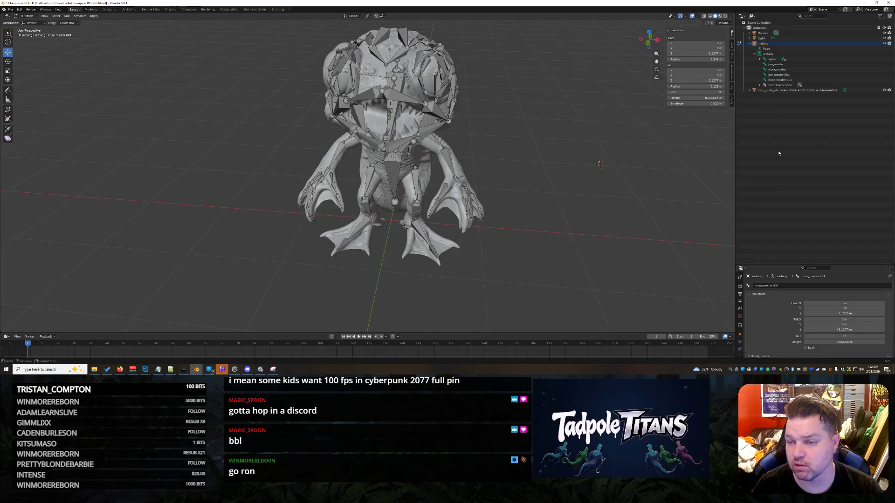
Delete the nose_master bone from the metarig
{"action": "left_click", "coordinate": [780, 70]}
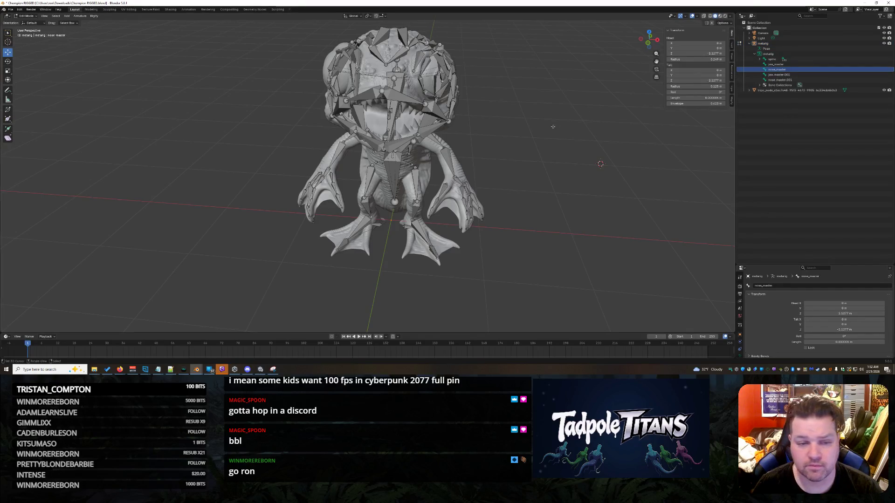
{"action": "right_click", "coordinate": [783, 69]}
{"action": "left_click", "coordinate": [775, 64]}
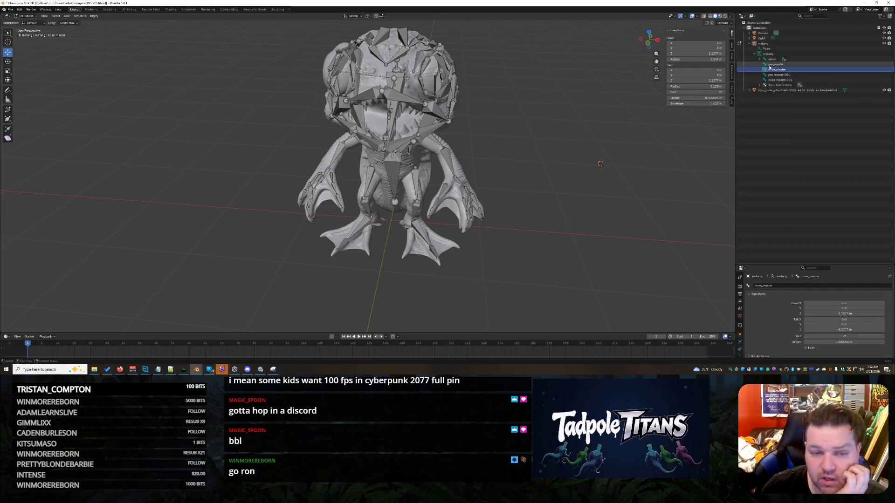
{"action": "scroll", "coordinate": [548, 142], "scroll_direction": "down", "scroll_amount": 5}
{"action": "scroll", "coordinate": [549, 142], "scroll_direction": "up", "scroll_amount": 3}
{"action": "key", "text": "x"}
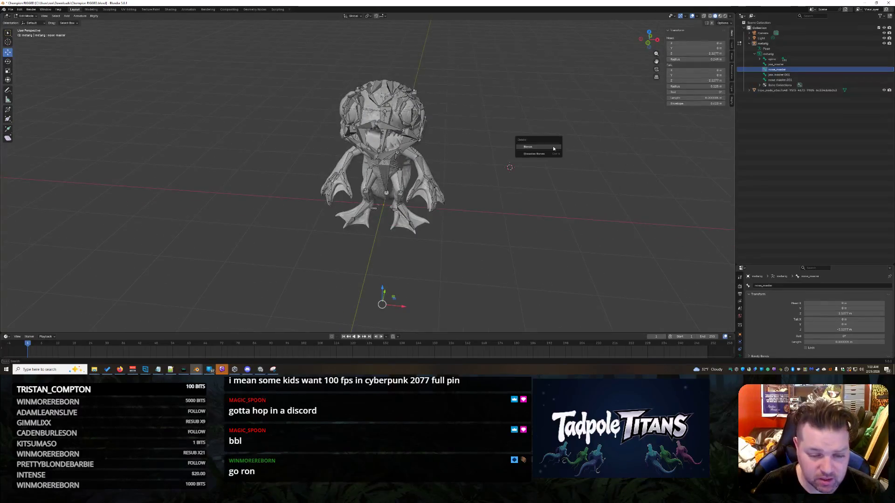
{"action": "left_click", "coordinate": [553, 148]}
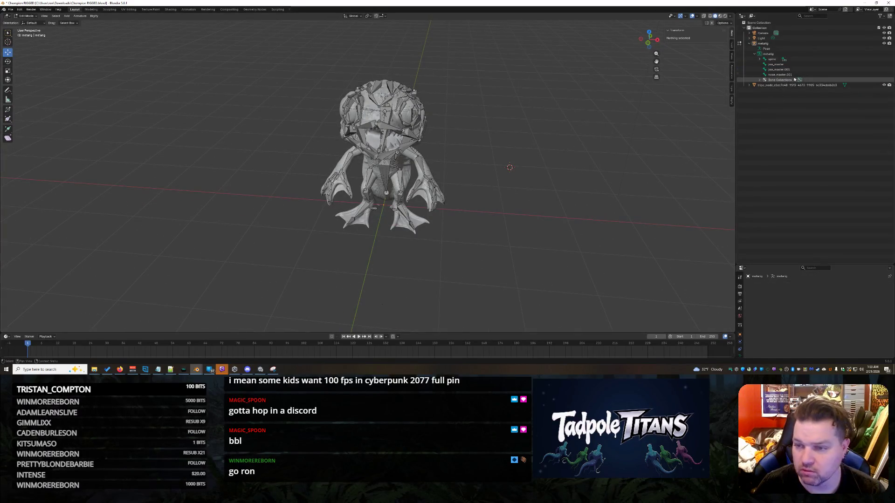
Delete the nose_master.001 bone and save the blend file
{"action": "left_click", "coordinate": [788, 75]}
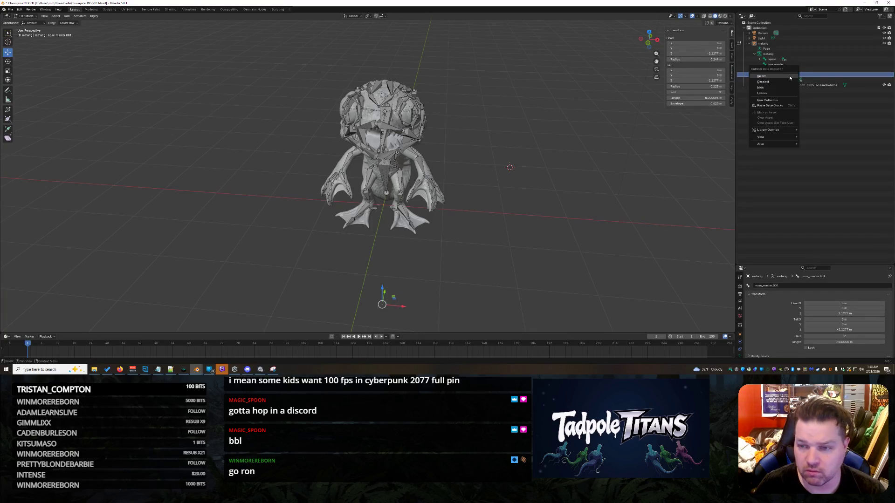
{"action": "key", "text": "x"}
{"action": "left_click", "coordinate": [456, 229]}
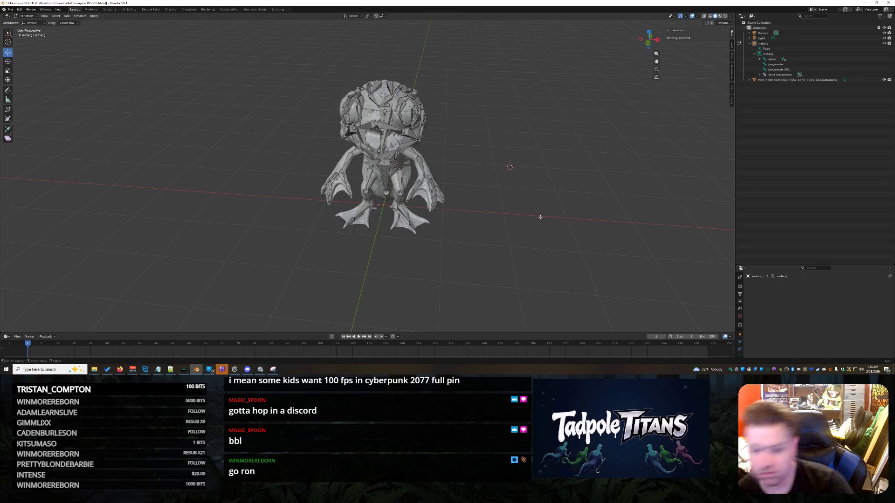
{"action": "key", "text": "ctrl+s"}
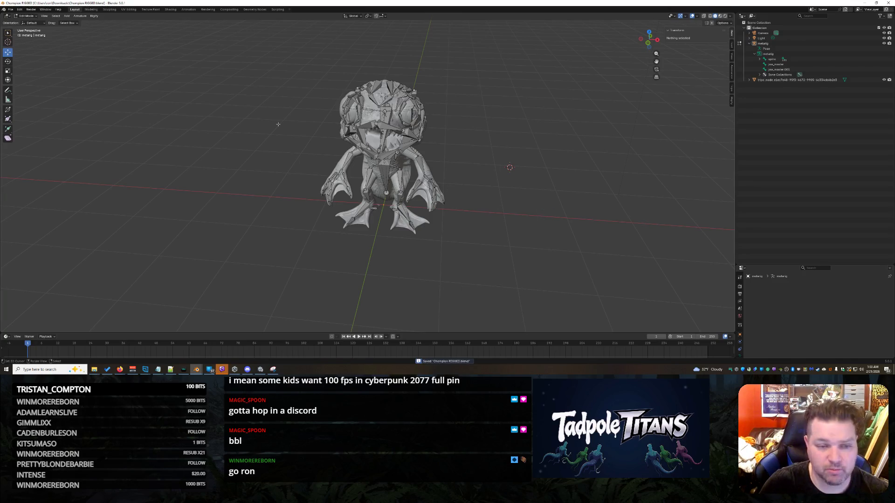
Return to Object Mode with the metarig selected and its hierarchy collapsed
{"action": "left_click", "coordinate": [25, 16]}
{"action": "left_click", "coordinate": [28, 27]}
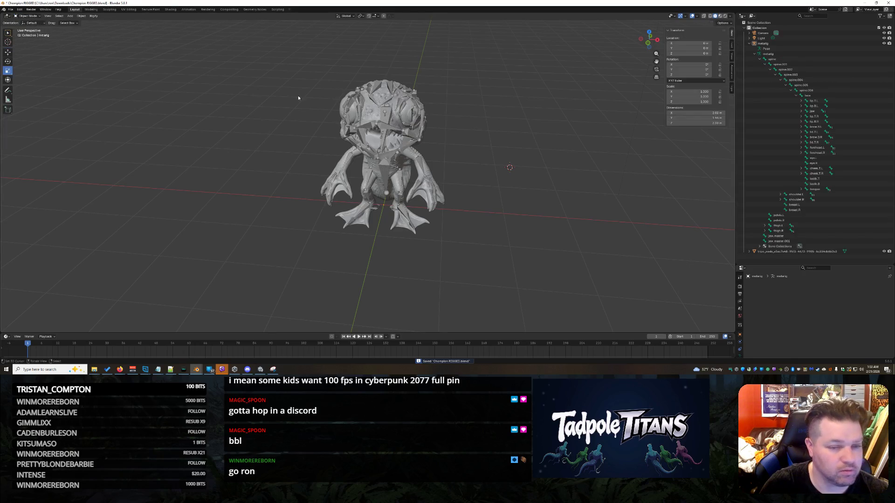
{"action": "left_click", "coordinate": [759, 43]}
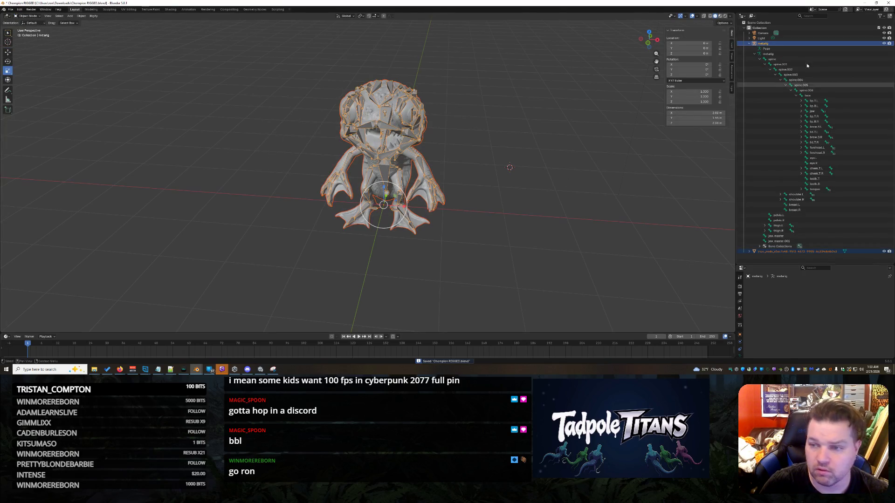
{"action": "left_click", "coordinate": [750, 43]}
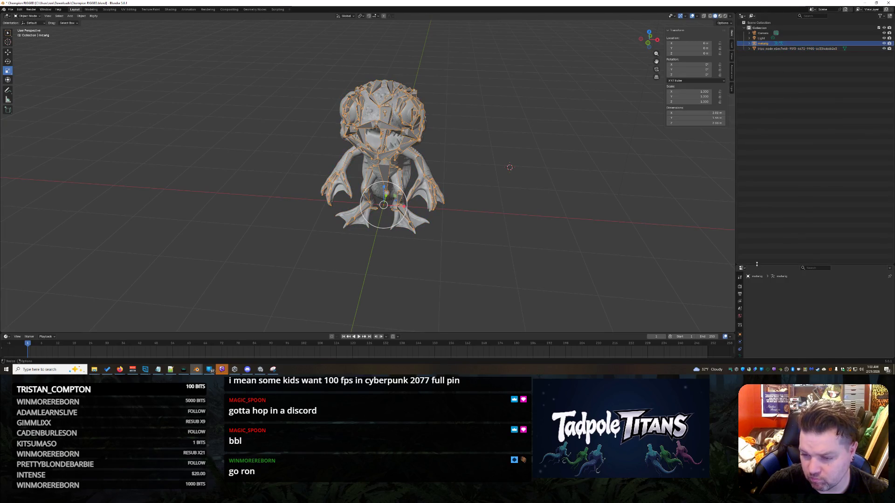
Run Generate Rig from the armature's Rigify panel, which reports an error
{"action": "left_click_drag", "start_coordinate": [758, 267], "coordinate": [755, 144]}
{"action": "left_click", "coordinate": [738, 238]}
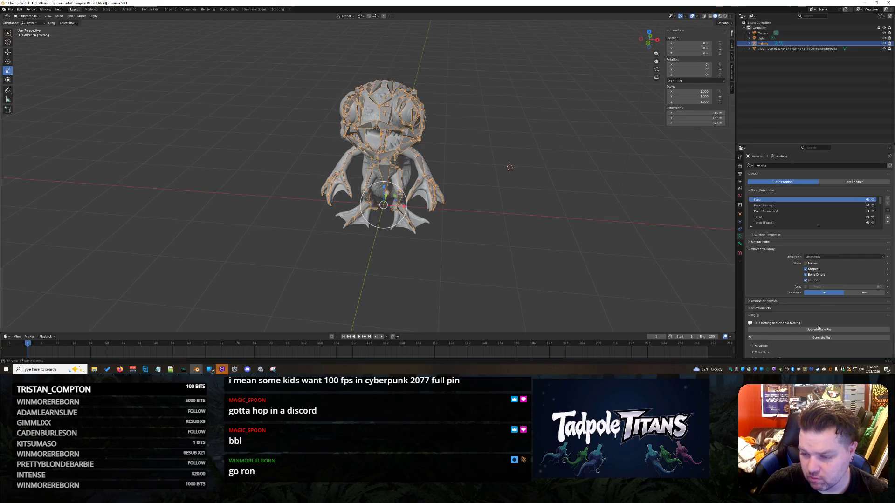
{"action": "left_click", "coordinate": [815, 338]}
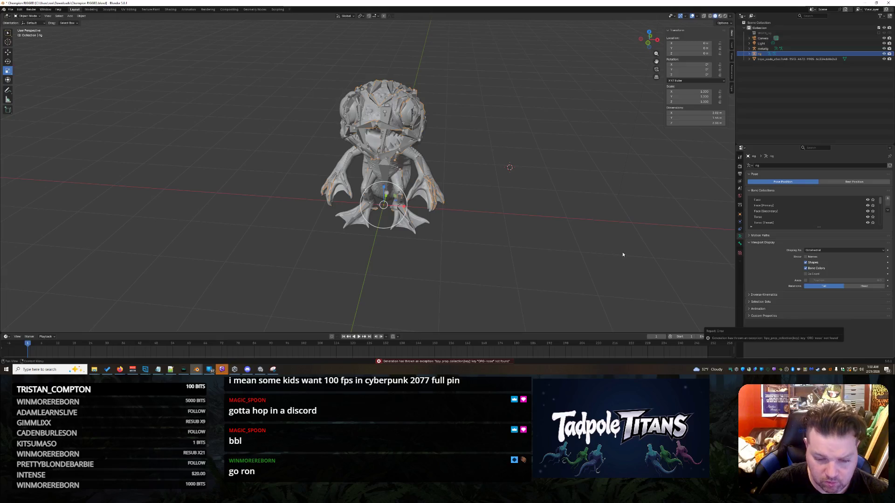
Highlight the ORG-nose not found exception in the Info Log and expand the armature's bones
{"action": "left_click", "coordinate": [505, 361]}
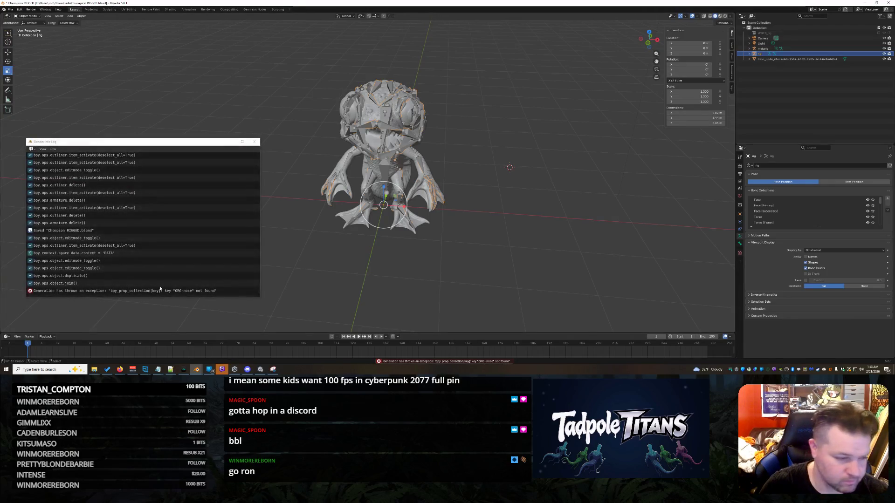
{"action": "left_click_drag", "start_coordinate": [218, 286], "coordinate": [24, 305]}
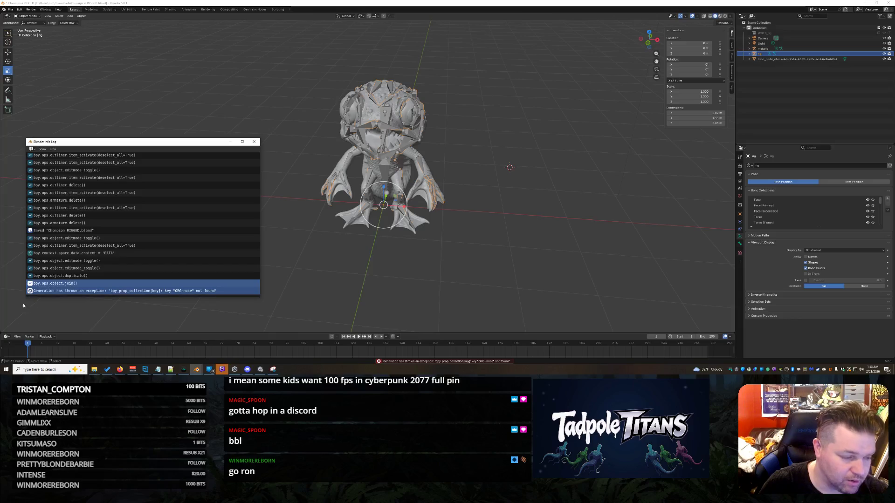
{"action": "left_click", "coordinate": [116, 292]}
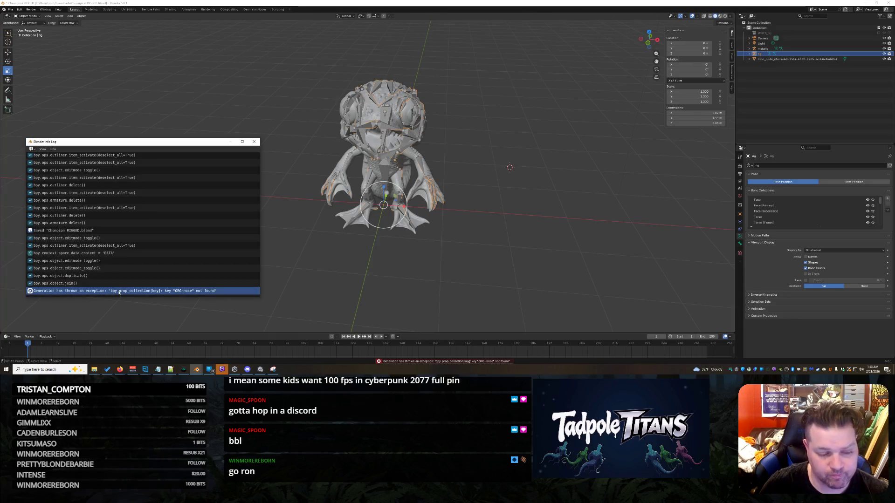
{"action": "key", "text": "alt+Tab"}
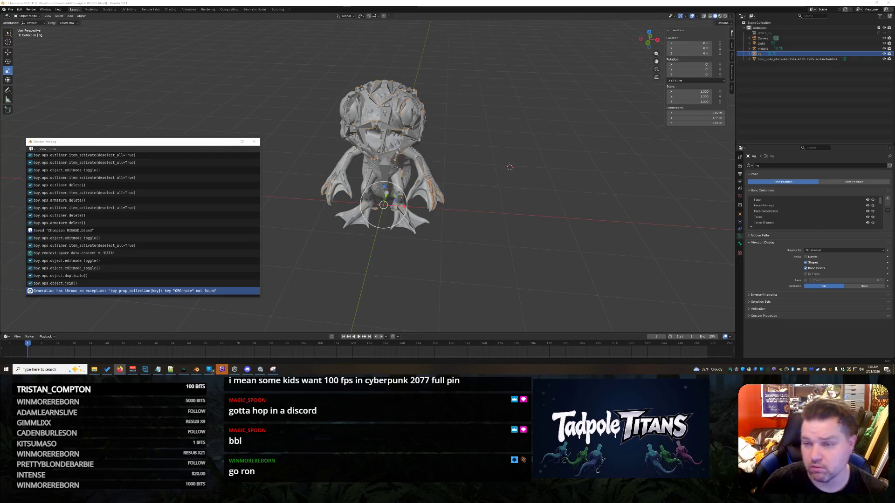
{"action": "left_click", "coordinate": [750, 50], "text": "shift"}
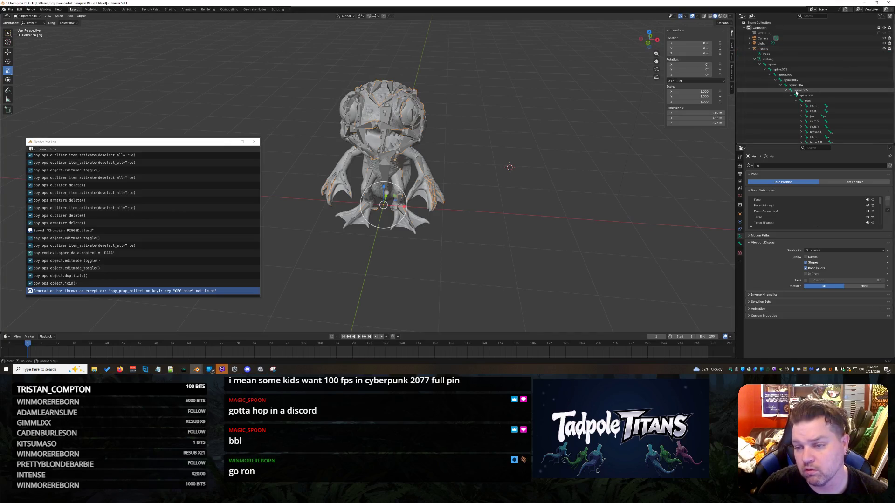
{"action": "scroll", "coordinate": [795, 93], "scroll_direction": "down", "scroll_amount": 2}
{"action": "scroll", "coordinate": [796, 93], "scroll_direction": "down", "scroll_amount": 2}
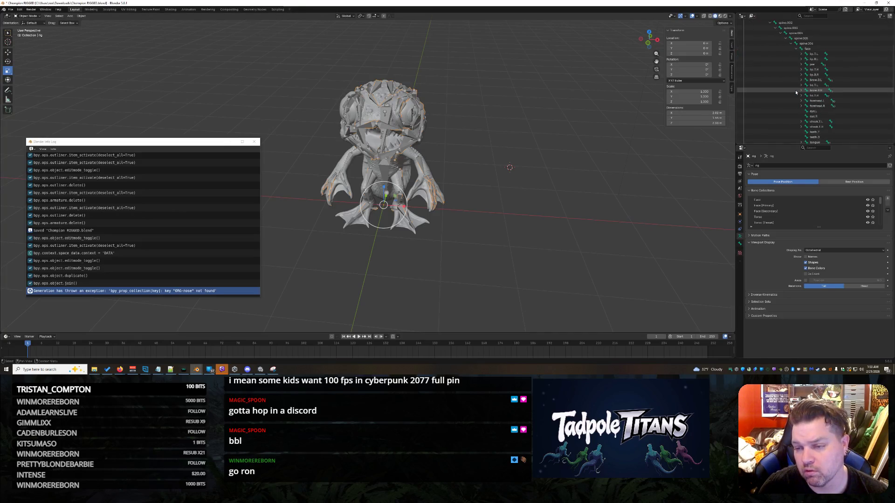
{"action": "scroll", "coordinate": [797, 93], "scroll_direction": "down", "scroll_amount": 2}
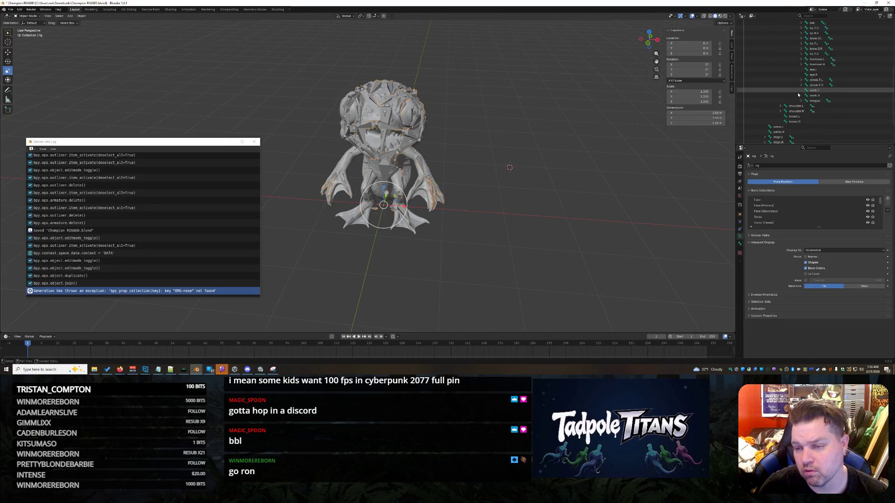
{"action": "scroll", "coordinate": [798, 94], "scroll_direction": "down", "scroll_amount": 4}
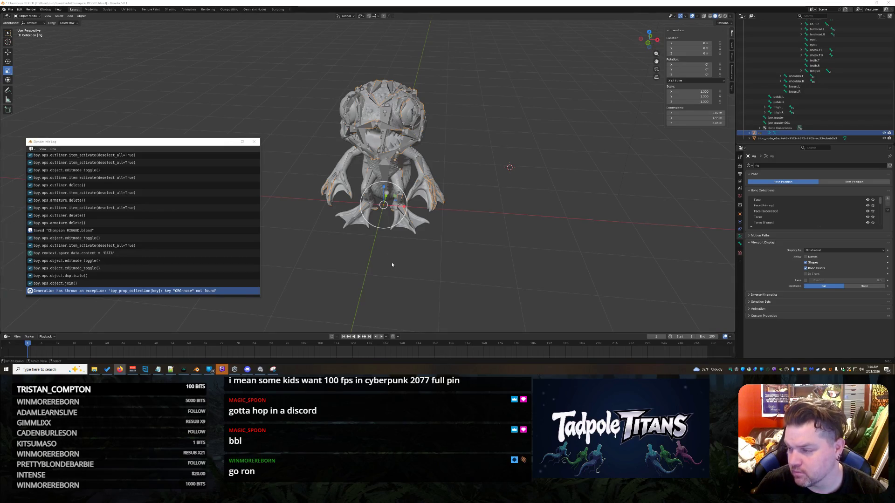
{"action": "scroll", "coordinate": [458, 199], "scroll_direction": "up", "scroll_amount": 3}
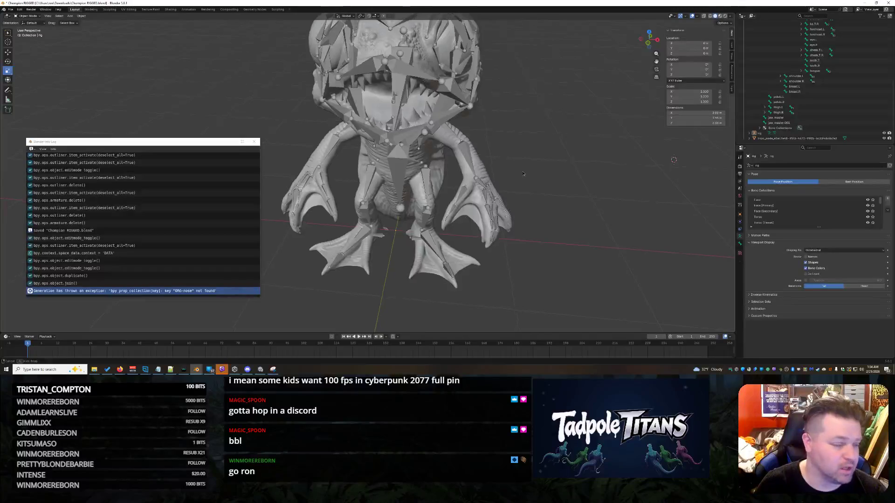
View the creature's head from the front and switch the metarig into Edit Mode
{"action": "middle_click_drag", "start_coordinate": [465, 185], "coordinate": [475, 169]}
{"action": "key", "text": "KP_1"}
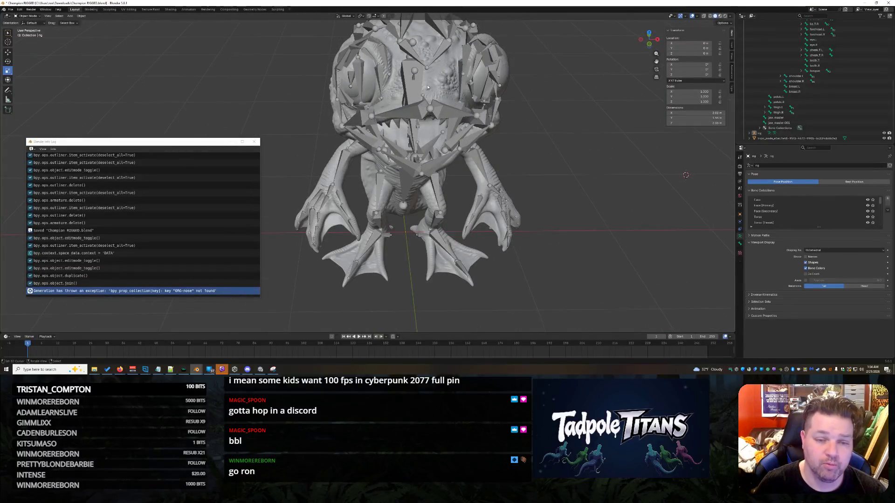
{"action": "mouse_move", "coordinate": [563, 98]}
{"action": "middle_mouse_down"}
{"action": "mouse_move", "coordinate": [565, 204]}
{"action": "mouse_move", "coordinate": [563, 112]}
{"action": "middle_mouse_up"}
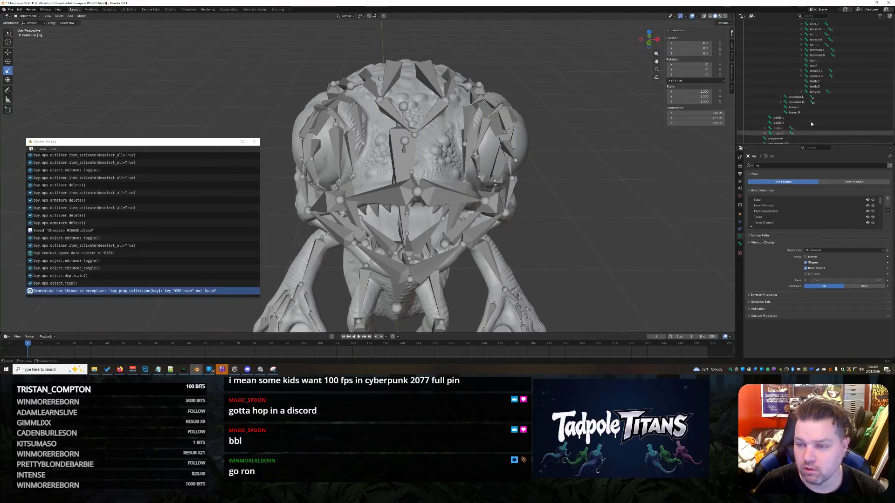
{"action": "scroll", "coordinate": [818, 115], "scroll_direction": "up", "scroll_amount": 4}
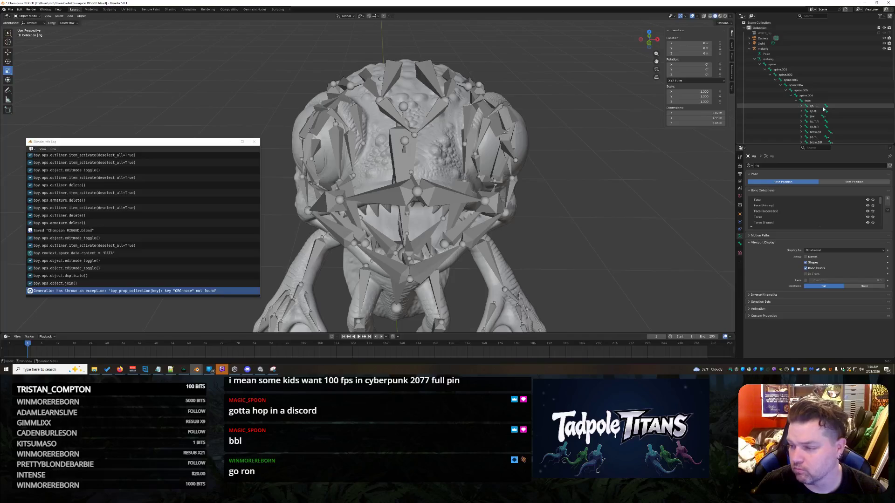
{"action": "left_click", "coordinate": [32, 16]}
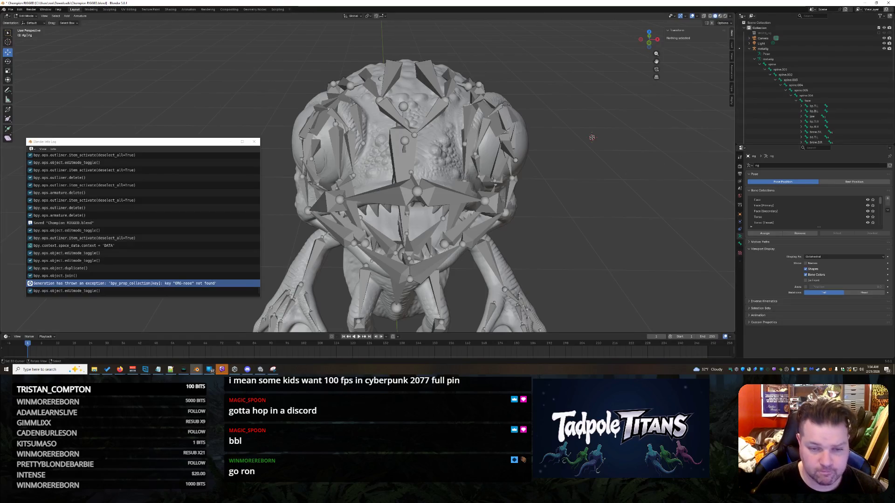
Close the Info Log, add a test bone at the 3D cursor, then undo it
{"action": "left_click", "coordinate": [255, 142]}
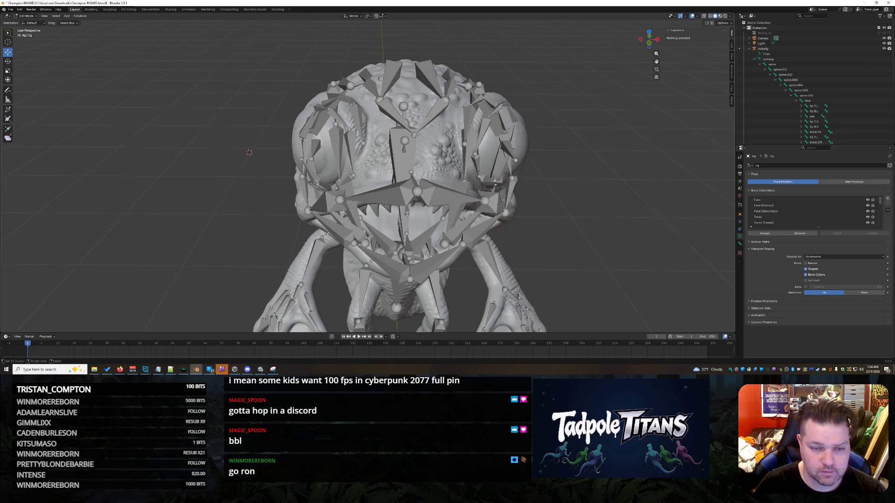
{"action": "left_click", "coordinate": [431, 141]}
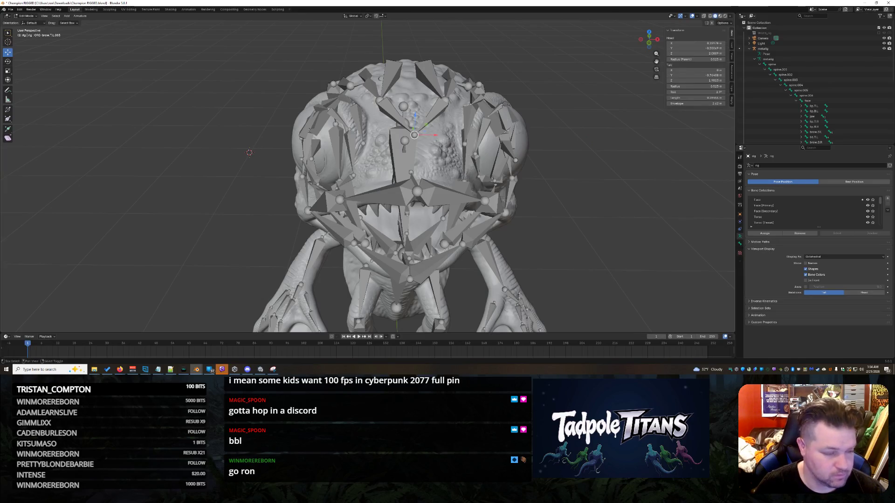
{"action": "key", "text": "shift+a"}
{"action": "scroll", "coordinate": [320, 118], "scroll_direction": "down", "scroll_amount": 3}
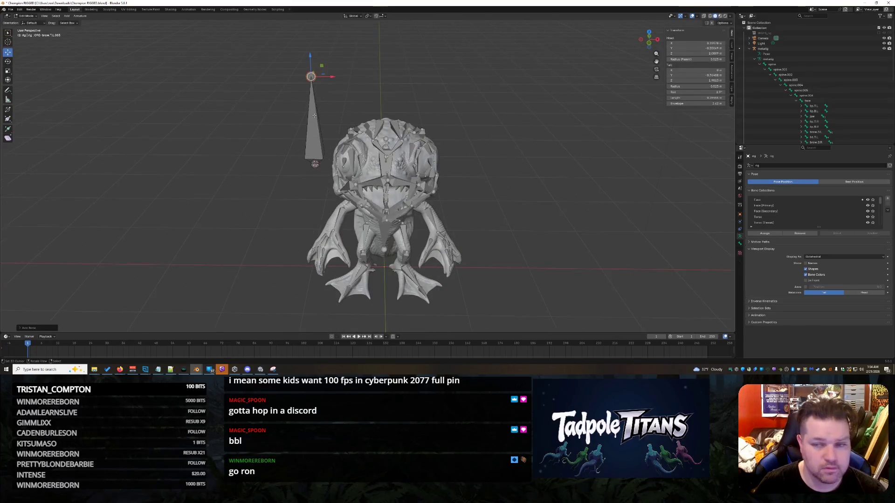
{"action": "scroll", "coordinate": [809, 105], "scroll_direction": "down", "scroll_amount": 5}
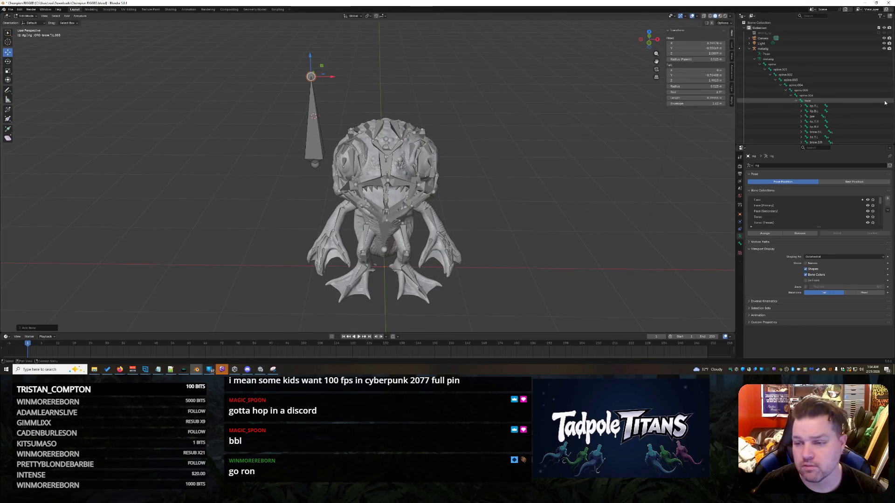
{"action": "scroll", "coordinate": [810, 120], "scroll_direction": "down", "scroll_amount": 3}
{"action": "scroll", "coordinate": [810, 121], "scroll_direction": "up", "scroll_amount": 4}
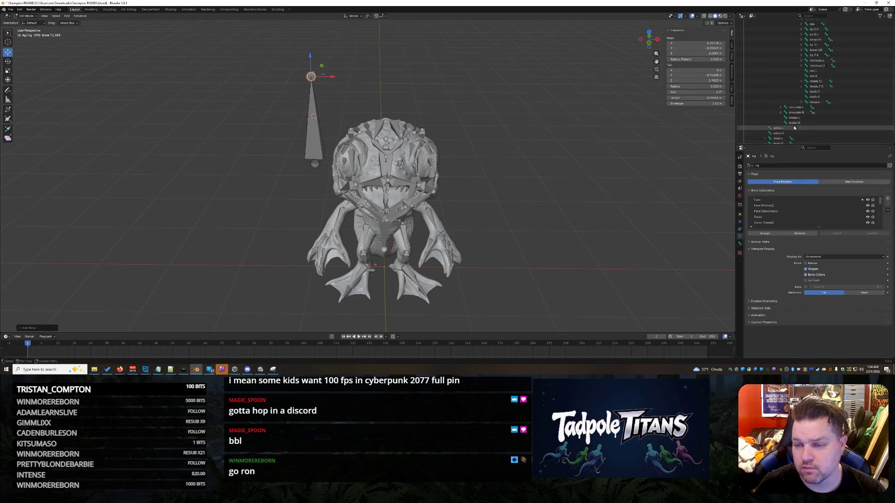
{"action": "scroll", "coordinate": [810, 120], "scroll_direction": "up", "scroll_amount": 4}
{"action": "left_click", "coordinate": [316, 138]}
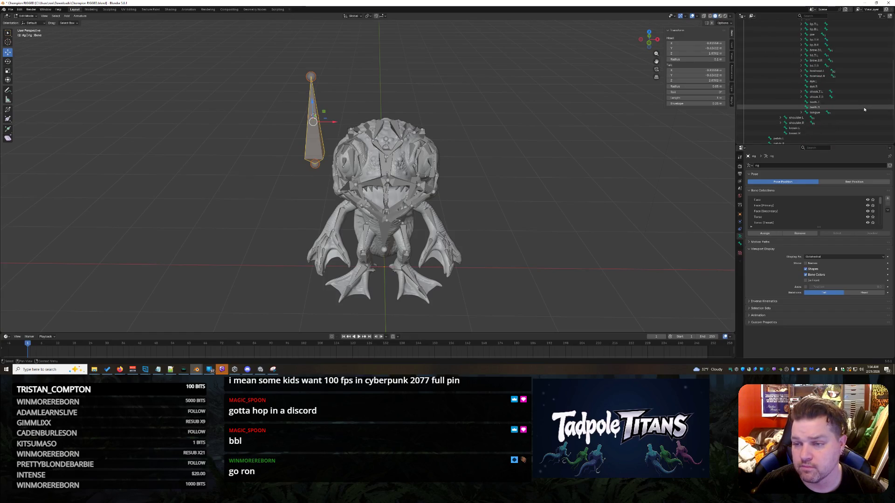
{"action": "scroll", "coordinate": [860, 110], "scroll_direction": "up", "scroll_amount": 3}
{"action": "scroll", "coordinate": [833, 83], "scroll_direction": "down", "scroll_amount": 2}
{"action": "scroll", "coordinate": [832, 88], "scroll_direction": "down", "scroll_amount": 3}
{"action": "scroll", "coordinate": [832, 91], "scroll_direction": "up", "scroll_amount": 2}
{"action": "scroll", "coordinate": [825, 87], "scroll_direction": "up", "scroll_amount": 3}
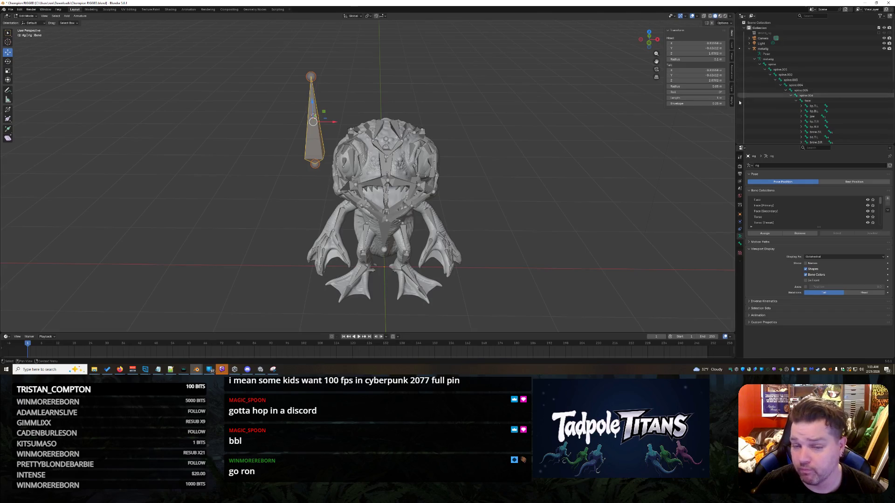
{"action": "key", "text": "ctrl+z"}
{"action": "key", "text": "ctrl+z"}
{"action": "scroll", "coordinate": [860, 82], "scroll_direction": "down", "scroll_amount": 2}
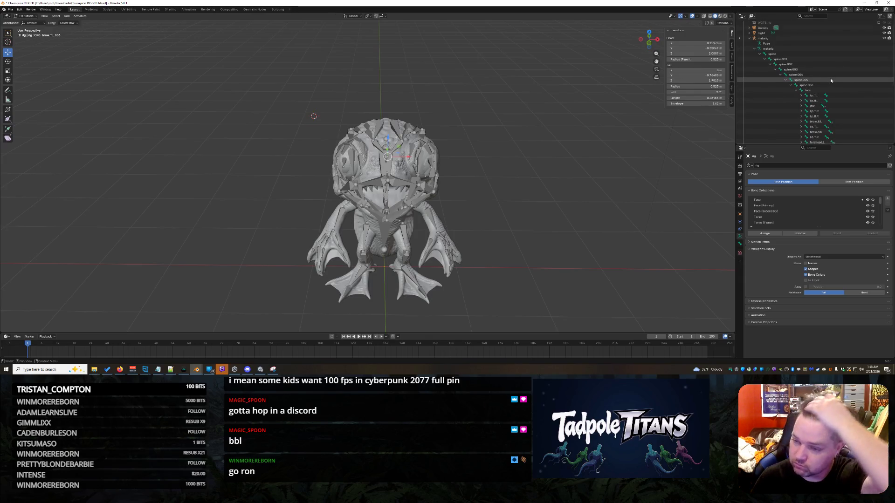
{"action": "scroll", "coordinate": [824, 87], "scroll_direction": "down", "scroll_amount": 8}
{"action": "scroll", "coordinate": [819, 96], "scroll_direction": "up", "scroll_amount": 5}
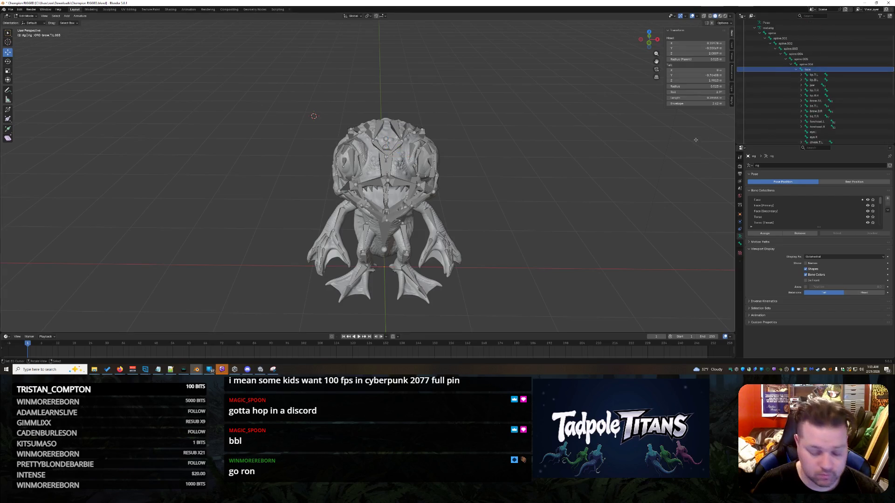
Add a new bone, rename it ORG-nose, and filter the outliner to the ORG bones
{"action": "key", "text": "shift+a"}
{"action": "scroll", "coordinate": [862, 100], "scroll_direction": "down", "scroll_amount": 5}
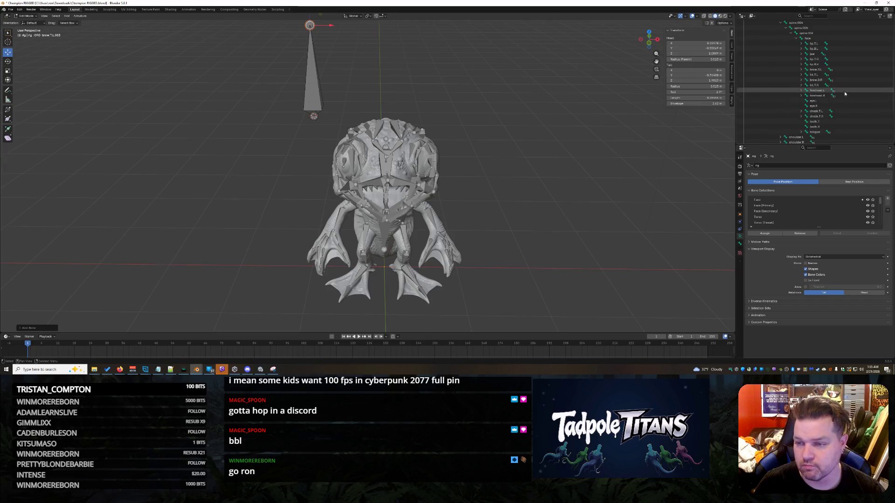
{"action": "scroll", "coordinate": [833, 75], "scroll_direction": "down", "scroll_amount": 2}
{"action": "scroll", "coordinate": [825, 57], "scroll_direction": "up", "scroll_amount": 4}
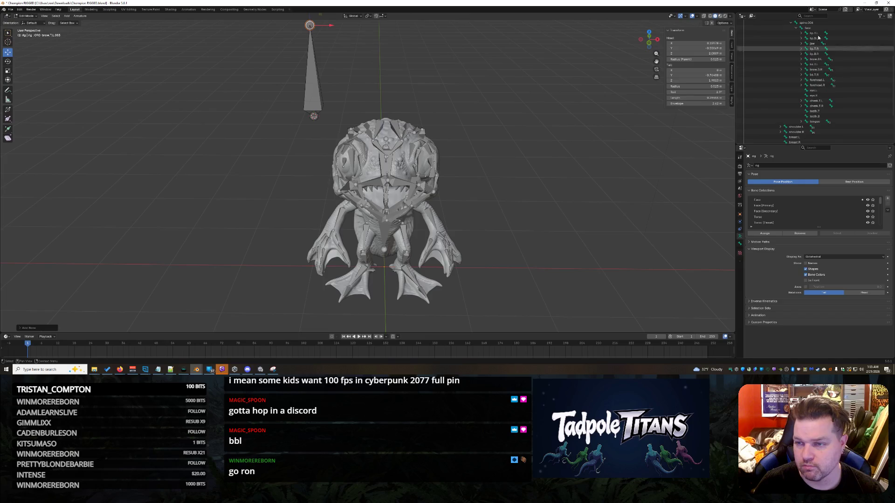
{"action": "type", "text": "bone"}
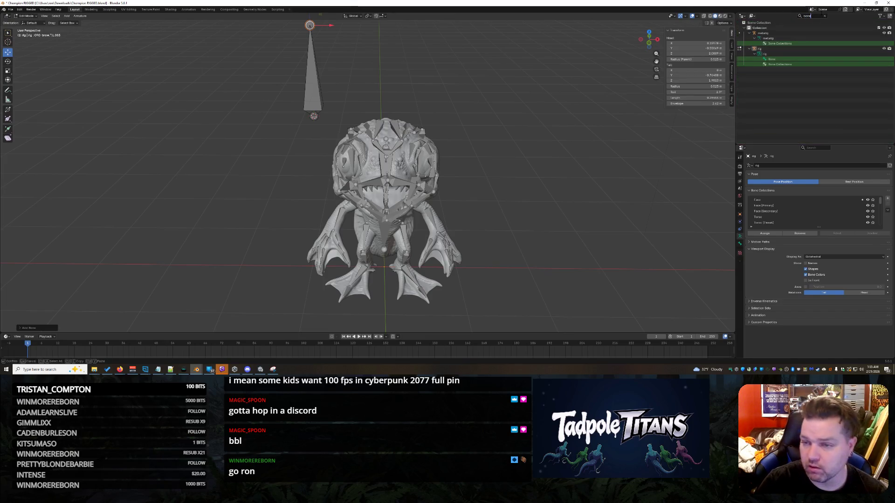
{"action": "left_click", "coordinate": [772, 60]}
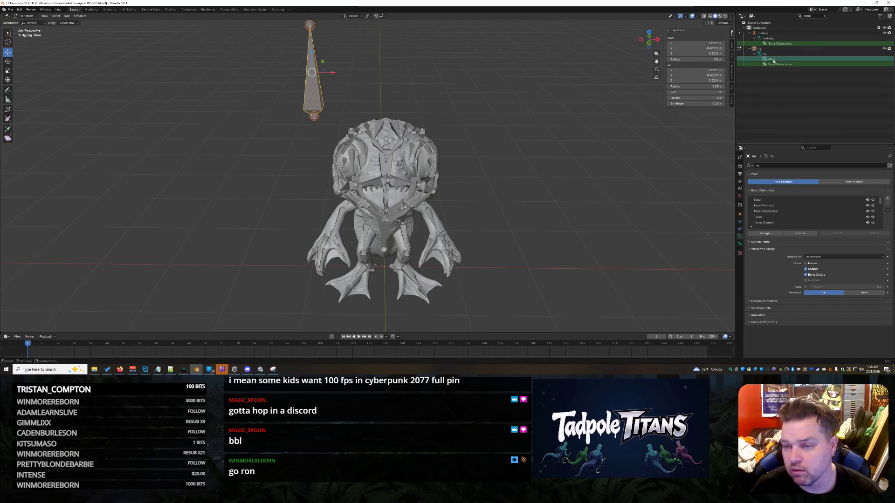
{"action": "key", "text": "F2"}
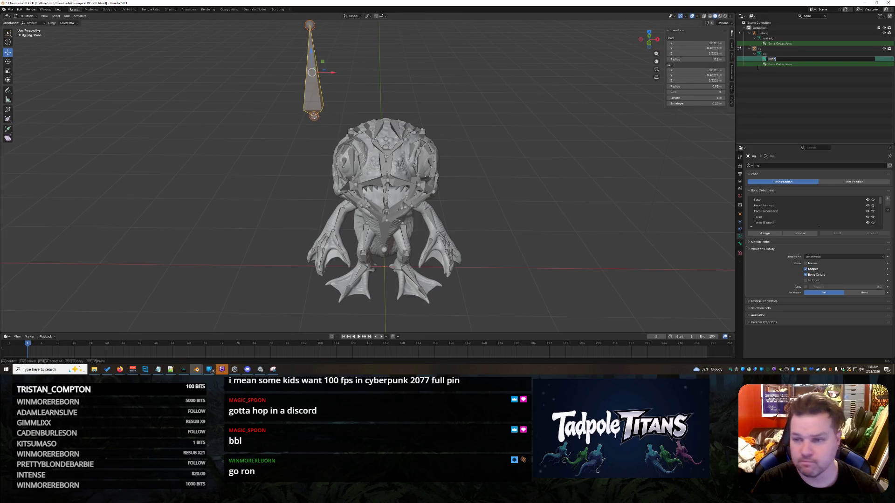
{"action": "key", "text": "Return"}
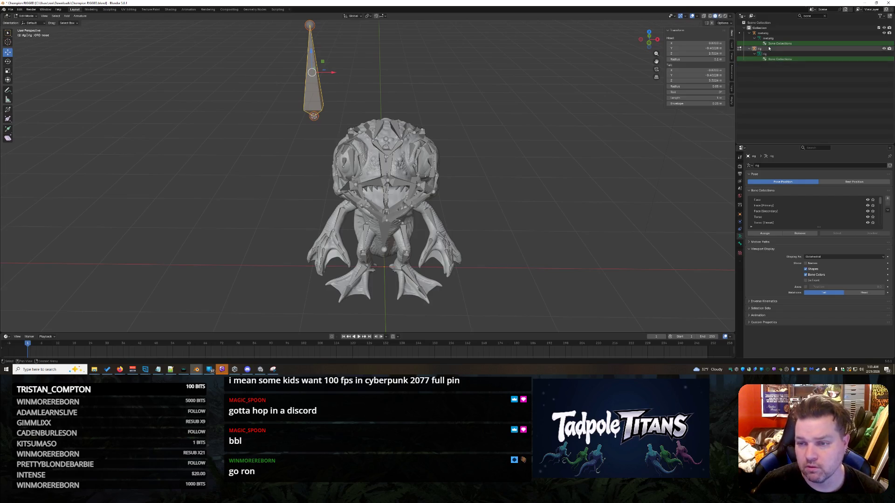
{"action": "left_click", "coordinate": [775, 40]}
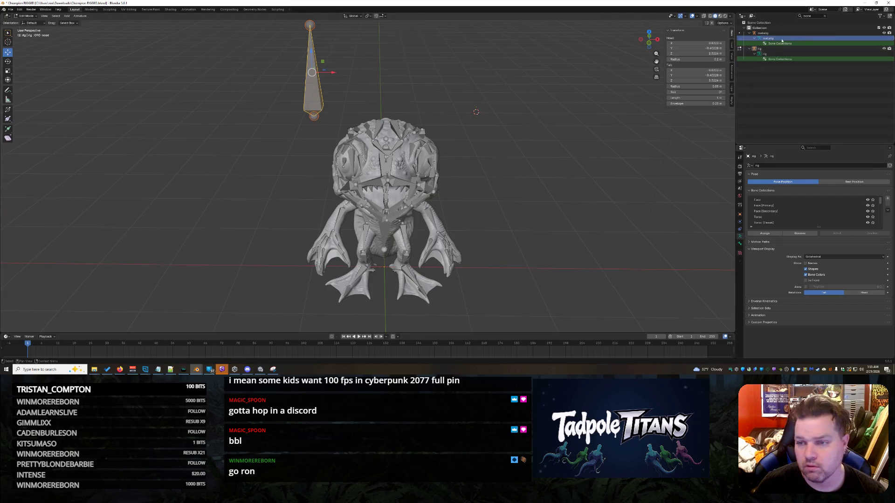
{"action": "key", "text": "BackSpace"}
{"action": "key", "text": "BackSpace"}
{"action": "key", "text": "BackSpace"}
{"action": "type", "text": "org"}
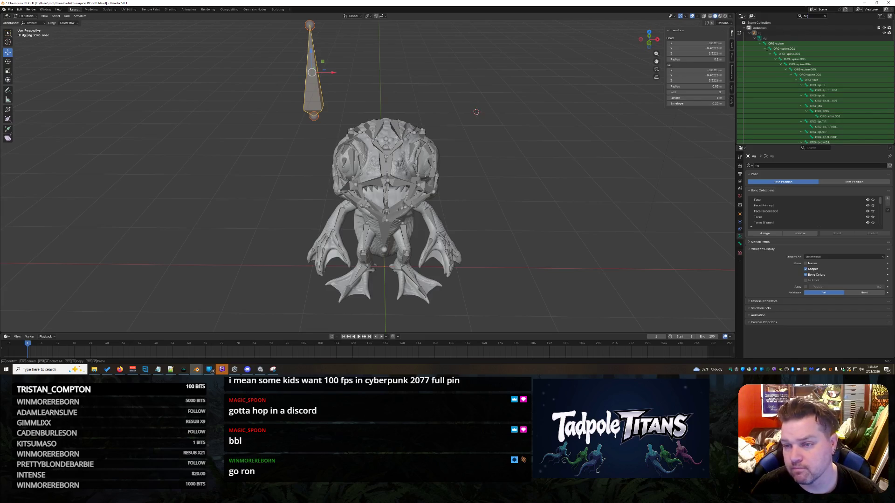
{"action": "scroll", "coordinate": [825, 86], "scroll_direction": "down", "scroll_amount": 5}
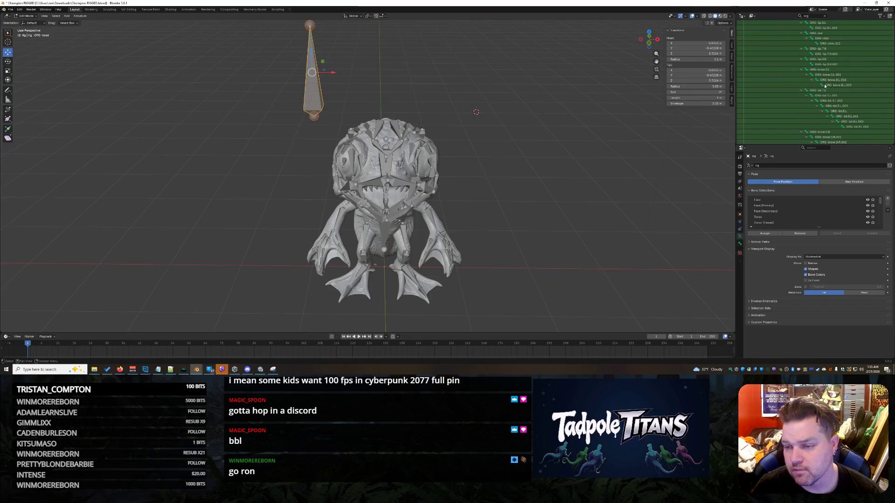
{"action": "scroll", "coordinate": [825, 85], "scroll_direction": "down", "scroll_amount": 3}
{"action": "scroll", "coordinate": [825, 87], "scroll_direction": "down", "scroll_amount": 3}
{"action": "scroll", "coordinate": [824, 90], "scroll_direction": "down", "scroll_amount": 5}
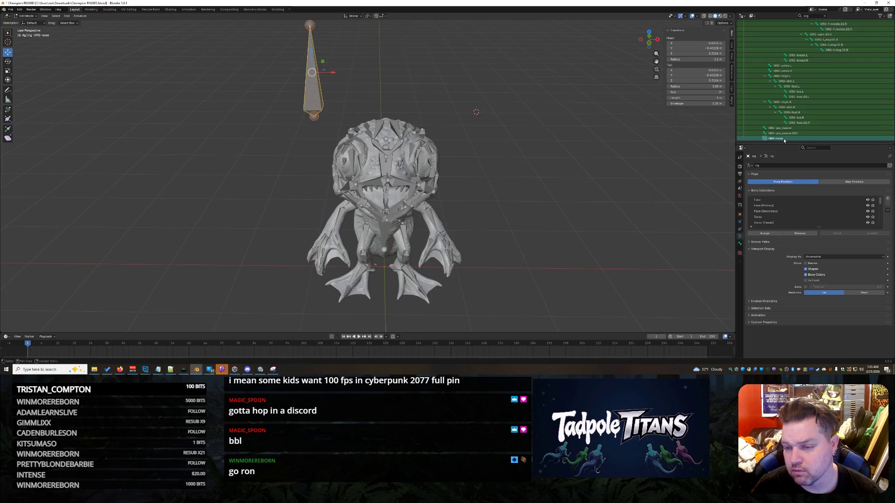
Deselect the ORG-nose bone, return to Object Mode and select the whole rig armature
{"action": "left_click", "coordinate": [739, 216]}
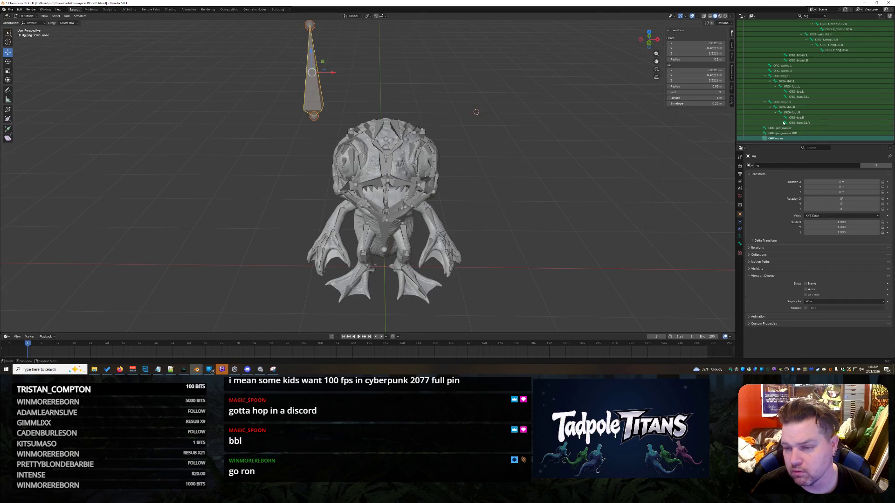
{"action": "right_click", "coordinate": [787, 138]}
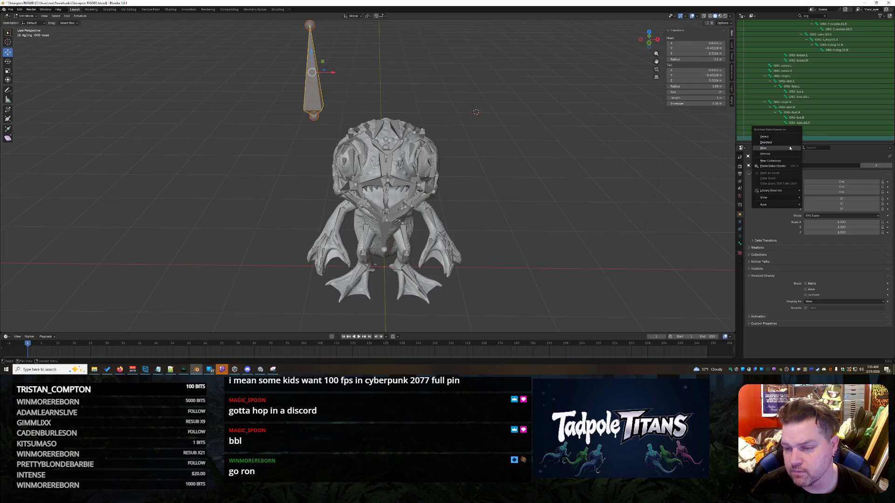
{"action": "left_click", "coordinate": [776, 147]}
{"action": "key", "text": "Tab"}
{"action": "left_click", "coordinate": [316, 97]}
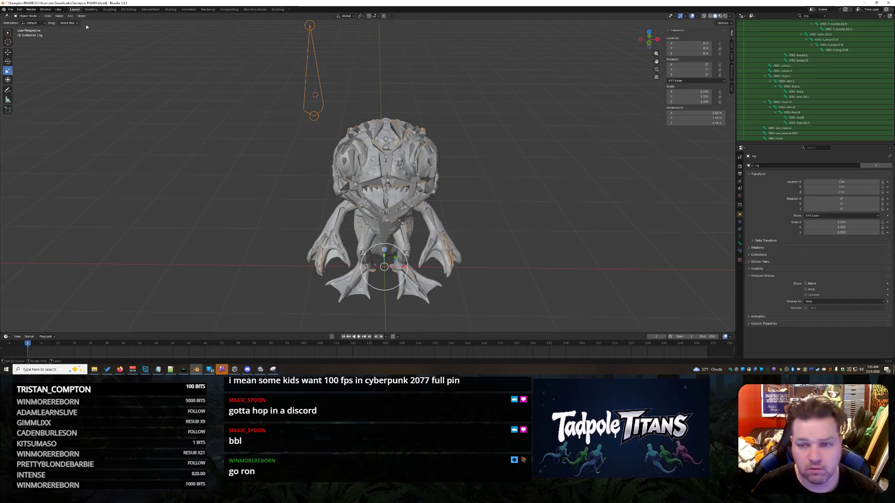
Switch the rig to Pose Mode, select ORG-nose and clear the outliner filter
{"action": "left_click", "coordinate": [28, 15]}
{"action": "left_click", "coordinate": [33, 35]}
{"action": "left_click", "coordinate": [752, 140]}
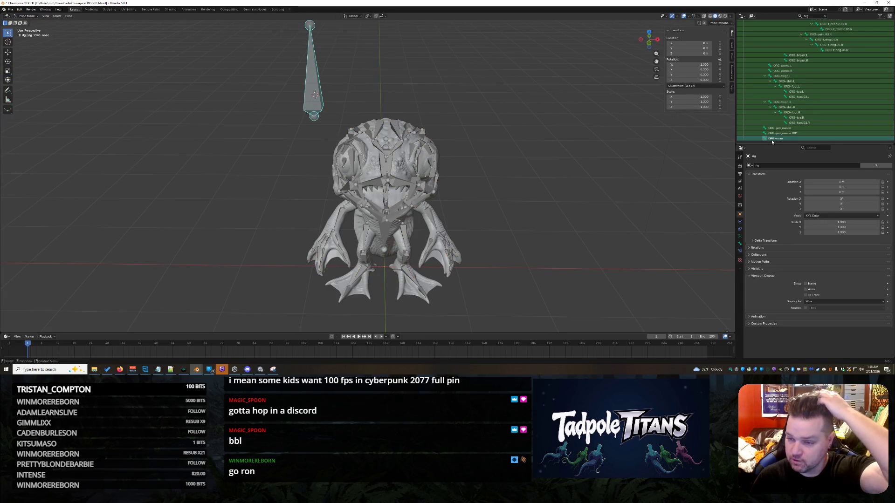
{"action": "left_click", "coordinate": [825, 17]}
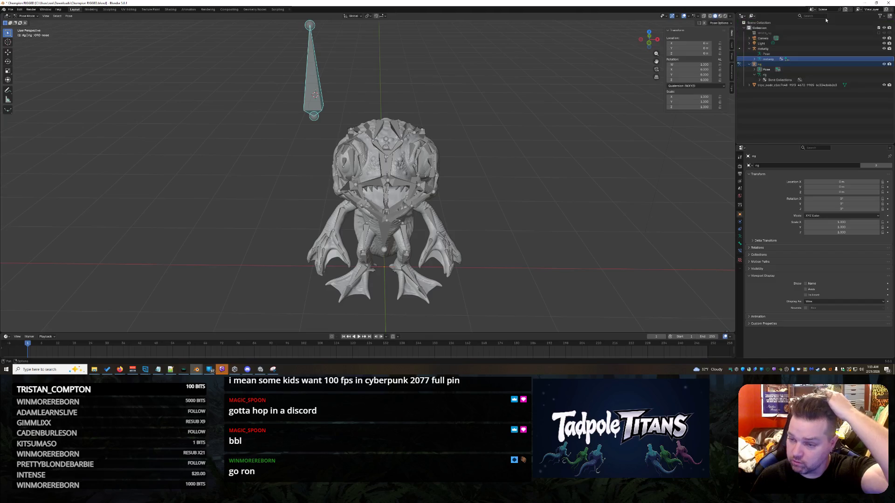
Re-expand the metarig's bone chain and delete the stray single-bone armature
{"action": "left_click", "coordinate": [754, 59], "text": "shift"}
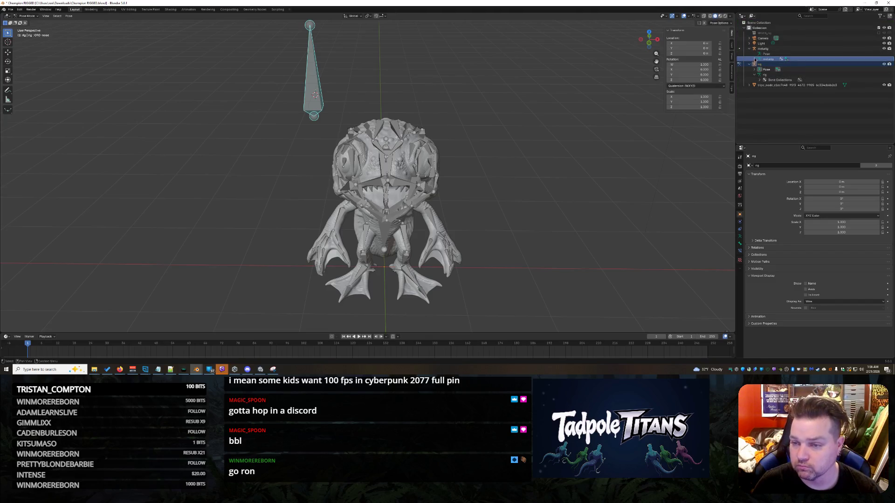
{"action": "scroll", "coordinate": [777, 84], "scroll_direction": "down", "scroll_amount": 5}
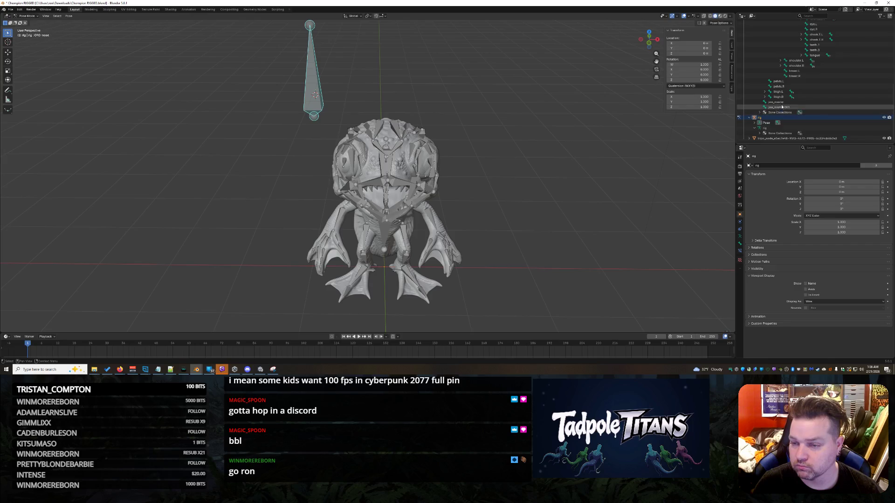
{"action": "scroll", "coordinate": [783, 102], "scroll_direction": "up", "scroll_amount": 5}
{"action": "scroll", "coordinate": [769, 87], "scroll_direction": "up", "scroll_amount": 5}
{"action": "scroll", "coordinate": [761, 73], "scroll_direction": "up", "scroll_amount": 5}
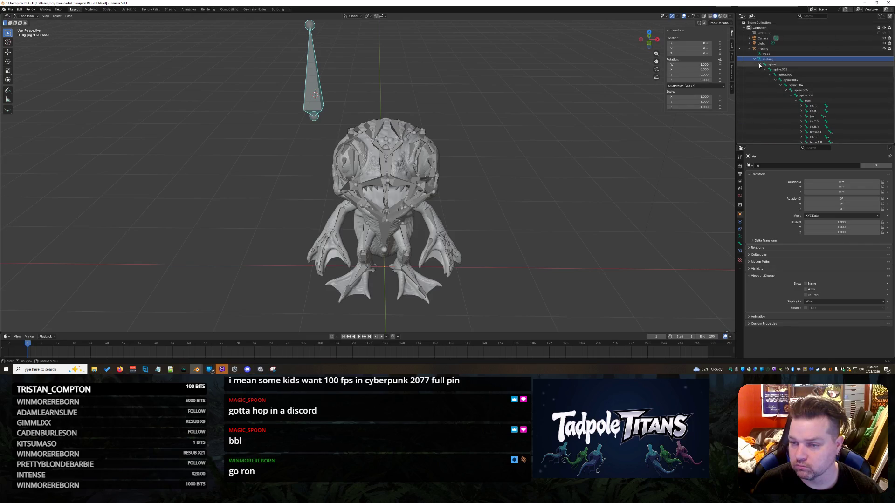
{"action": "left_click", "coordinate": [759, 64]}
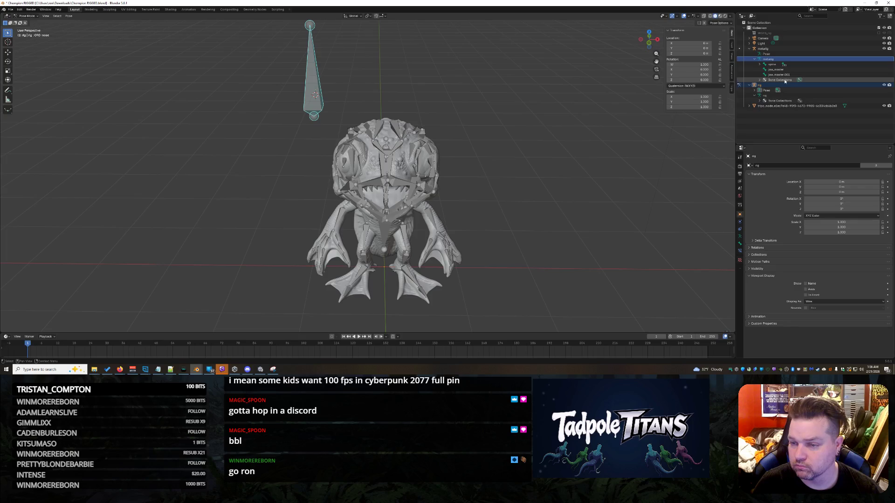
{"action": "key", "text": "x"}
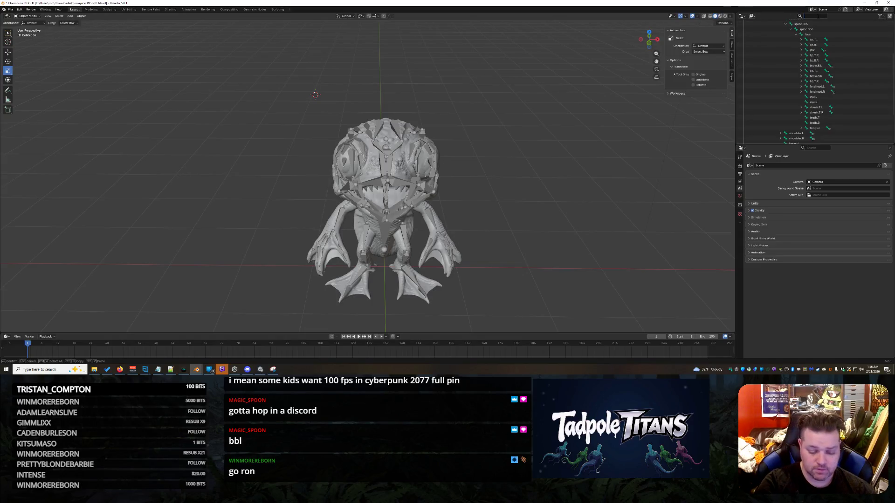
{"action": "type", "text": "jaw"}
{"action": "key", "text": "BackSpace"}
{"action": "key", "text": "BackSpace"}
{"action": "key", "text": "BackSpace"}
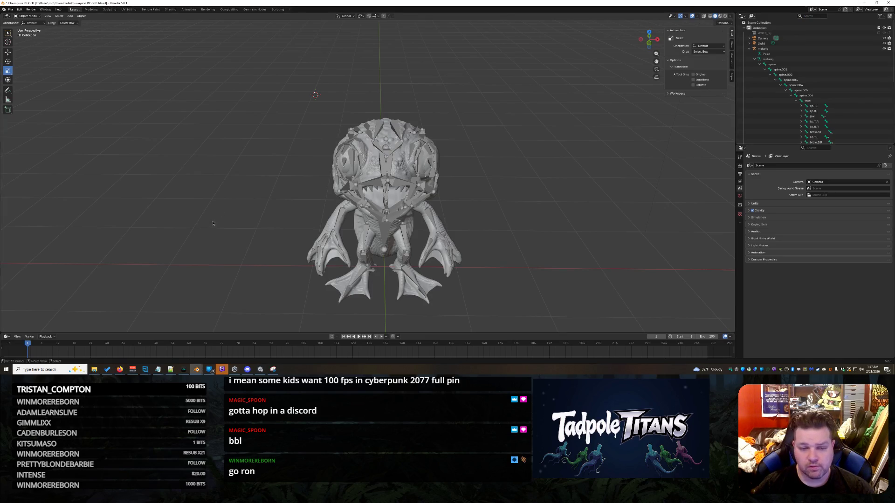
{"action": "left_click", "coordinate": [273, 159]}
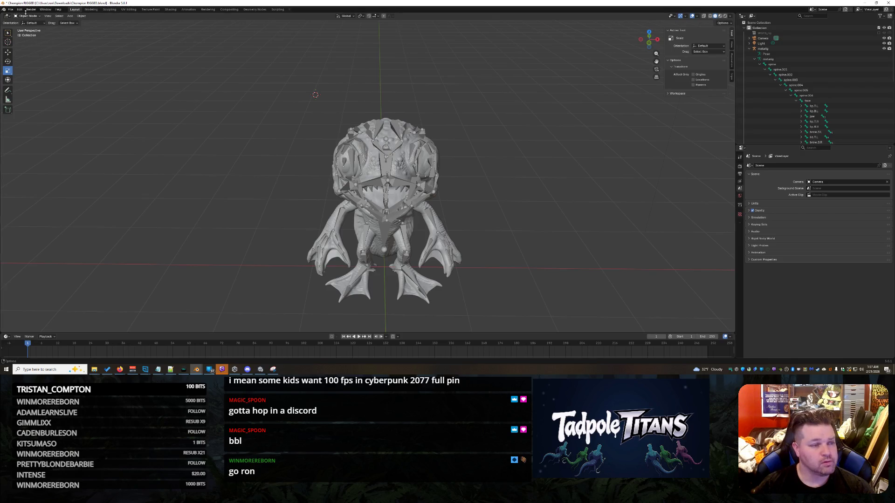
Select the metarig and run Generate Rig, which again fails on the missing ORG-nose bone
{"action": "left_click", "coordinate": [763, 48]}
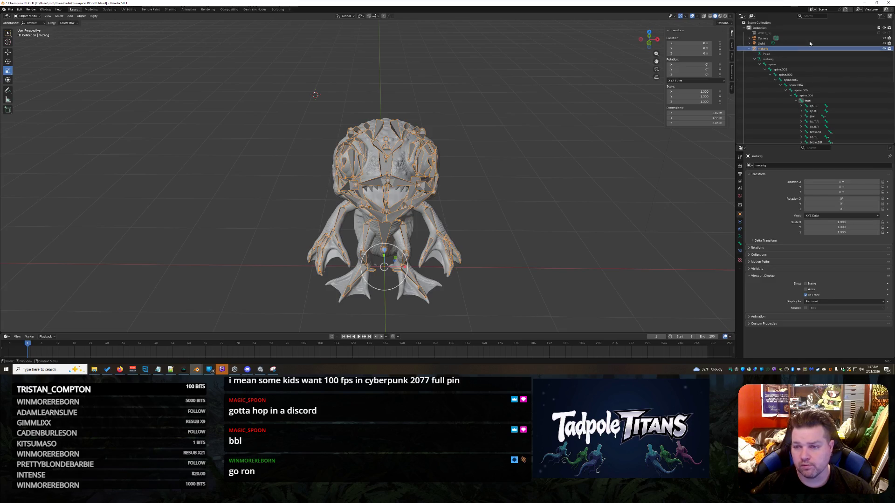
{"action": "scroll", "coordinate": [814, 50], "scroll_direction": "down", "scroll_amount": 5}
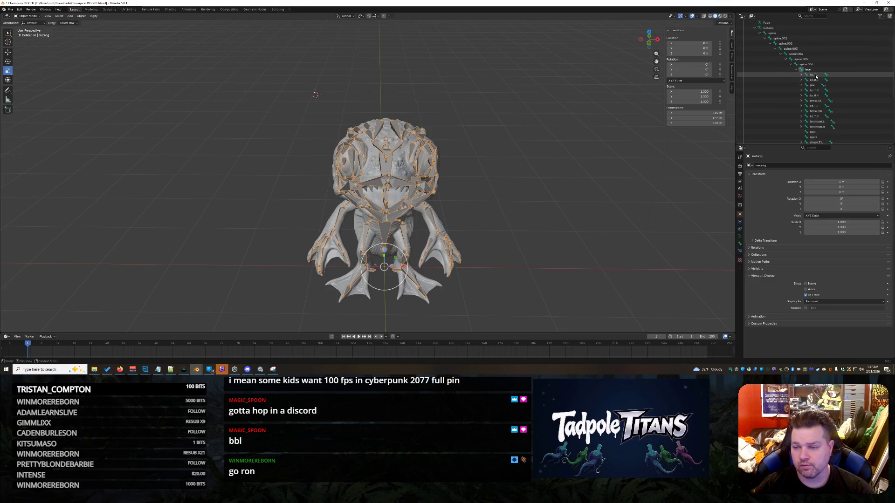
{"action": "scroll", "coordinate": [816, 77], "scroll_direction": "down", "scroll_amount": 3}
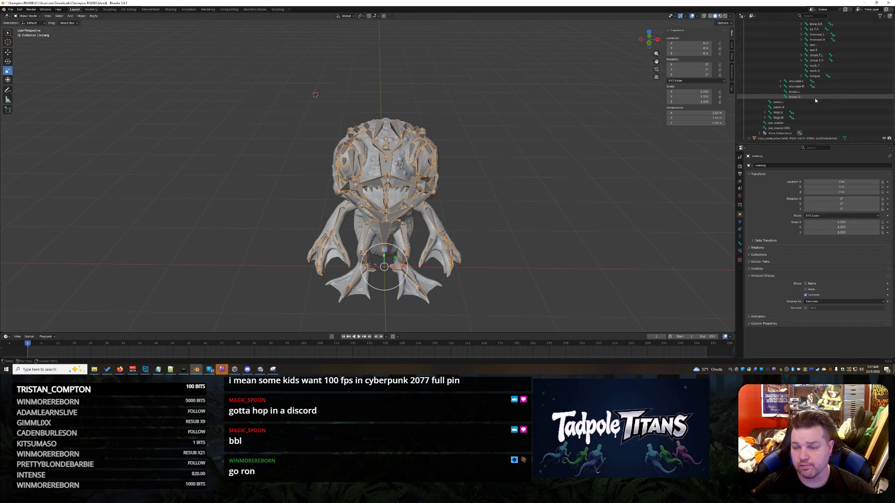
{"action": "left_click", "coordinate": [760, 133]}
{"action": "scroll", "coordinate": [805, 114], "scroll_direction": "down", "scroll_amount": 3}
{"action": "scroll", "coordinate": [806, 114], "scroll_direction": "down", "scroll_amount": 3}
{"action": "scroll", "coordinate": [804, 115], "scroll_direction": "down", "scroll_amount": 2}
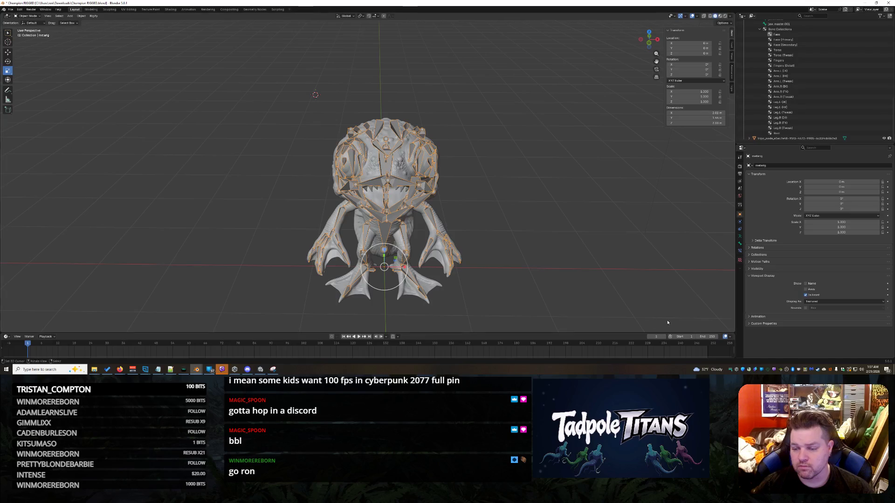
{"action": "left_click", "coordinate": [740, 243]}
{"action": "left_click", "coordinate": [810, 338]}
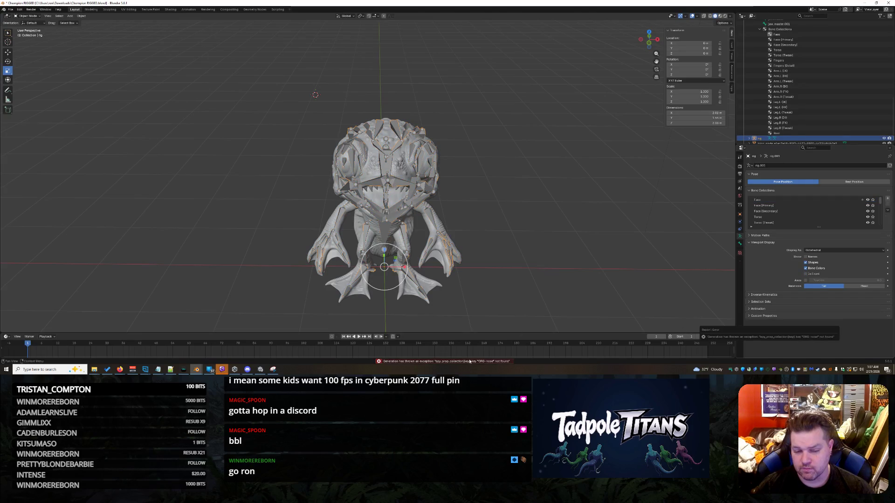
Dismiss the Apply options without applying and reselect the metarig for its Rigify panel
{"action": "right_click", "coordinate": [539, 190]}
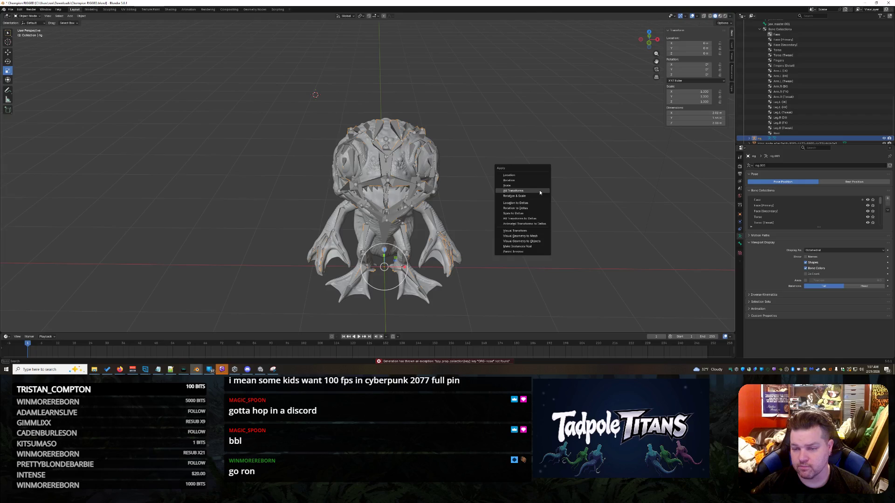
{"action": "key", "text": "ctrl+z"}
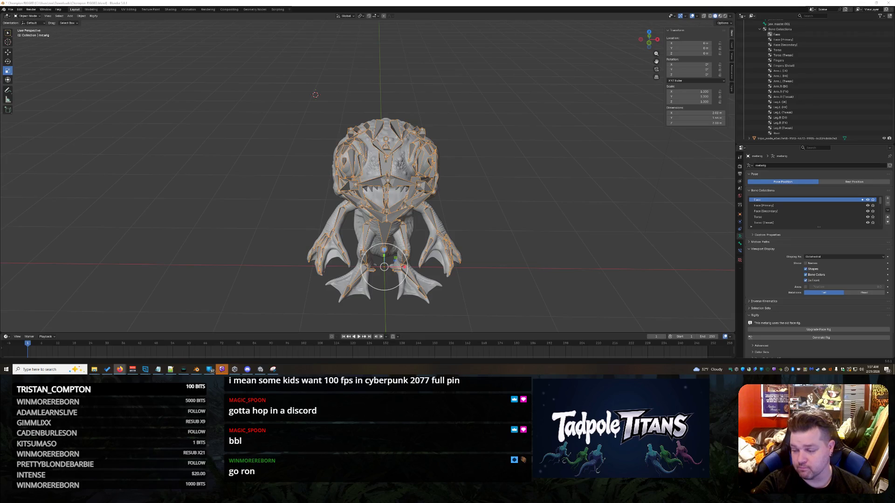
{"action": "scroll", "coordinate": [811, 77], "scroll_direction": "up", "scroll_amount": 5}
{"action": "scroll", "coordinate": [787, 75], "scroll_direction": "up", "scroll_amount": 5}
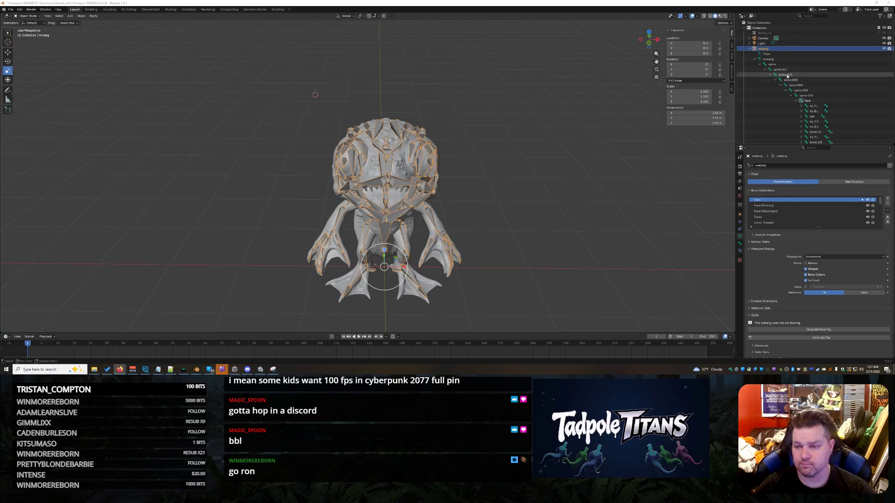
Collapse the spine hierarchy, select the metarig armature data and enter Edit Mode
{"action": "left_click", "coordinate": [760, 63]}
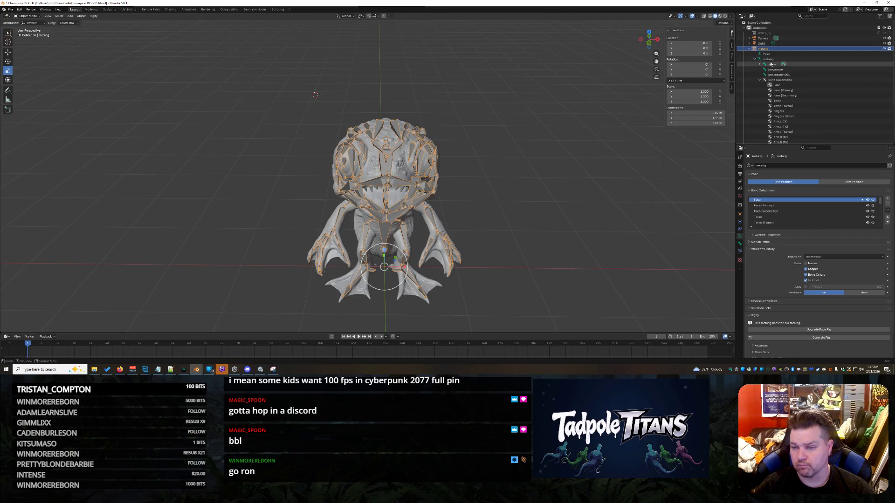
{"action": "left_click", "coordinate": [772, 59]}
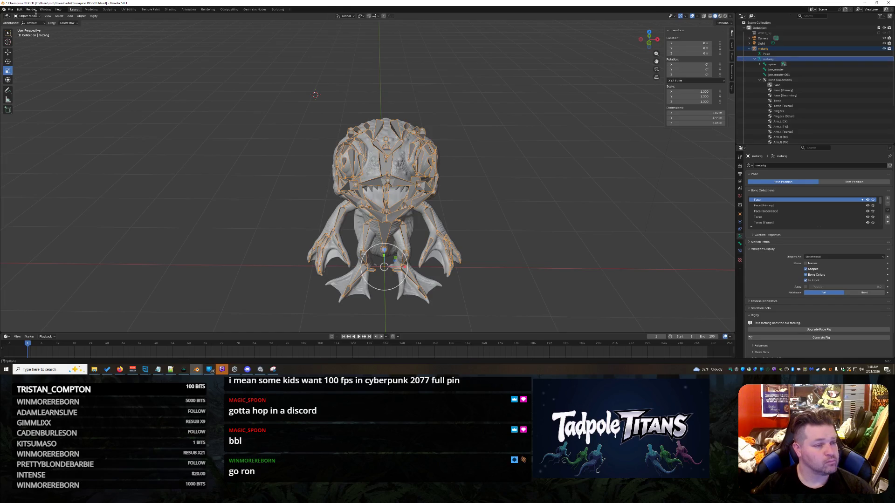
{"action": "key", "text": "Tab"}
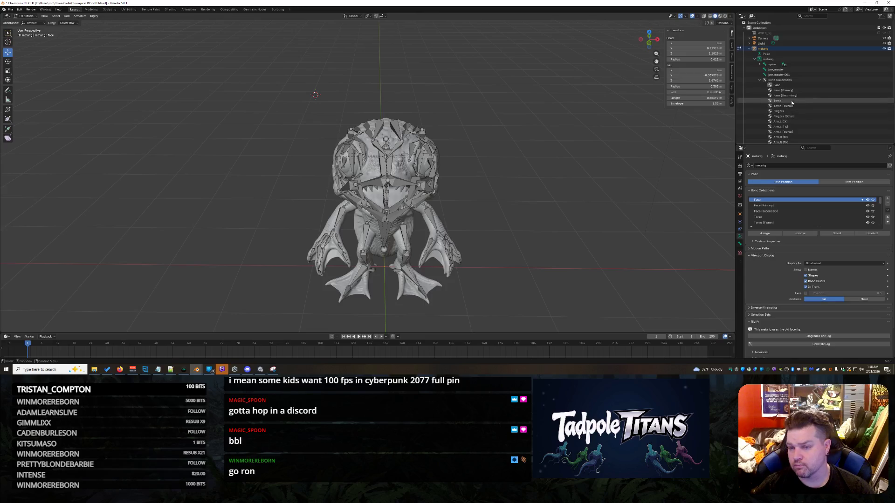
Expand the spine chain in the Outliner down to the face bone and select it
{"action": "left_click", "coordinate": [764, 64]}
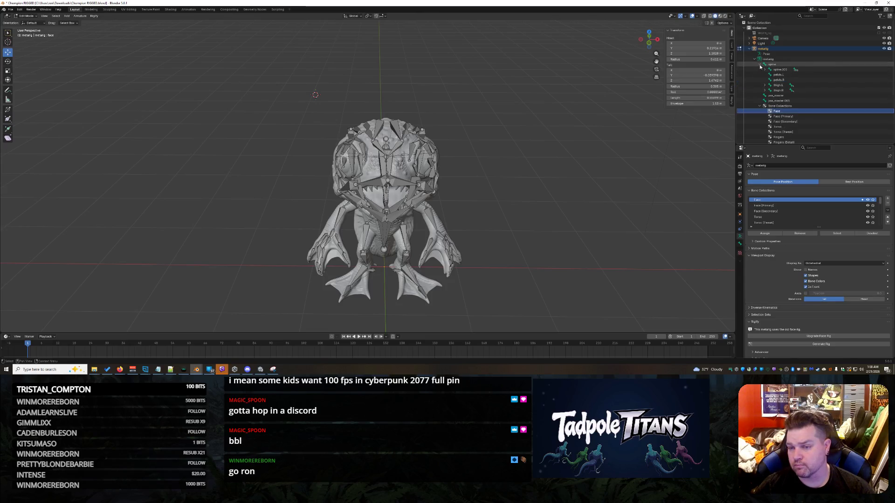
{"action": "left_click", "coordinate": [764, 69]}
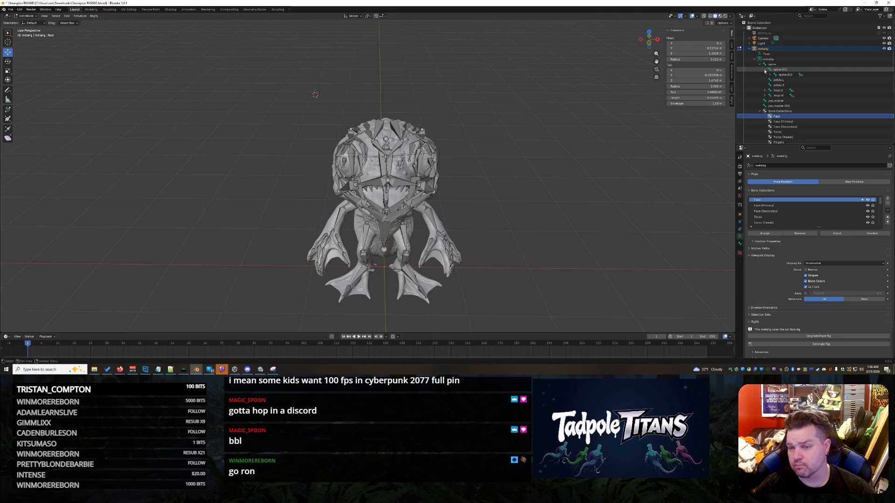
{"action": "left_click", "coordinate": [771, 75]}
{"action": "left_click", "coordinate": [776, 79]}
{"action": "left_click", "coordinate": [780, 85]}
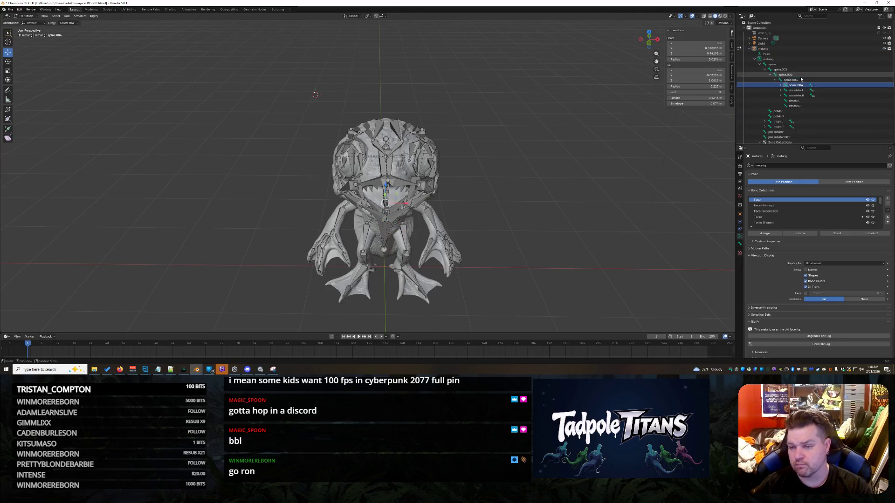
{"action": "left_click", "coordinate": [789, 90]}
{"action": "left_click", "coordinate": [792, 95]}
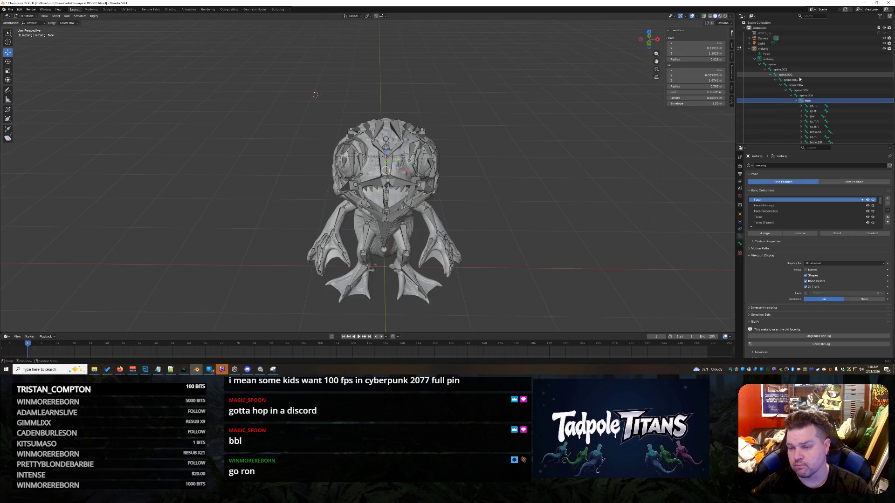
{"action": "scroll", "coordinate": [809, 102], "scroll_direction": "down", "scroll_amount": 3}
{"action": "scroll", "coordinate": [809, 102], "scroll_direction": "down", "scroll_amount": 1}
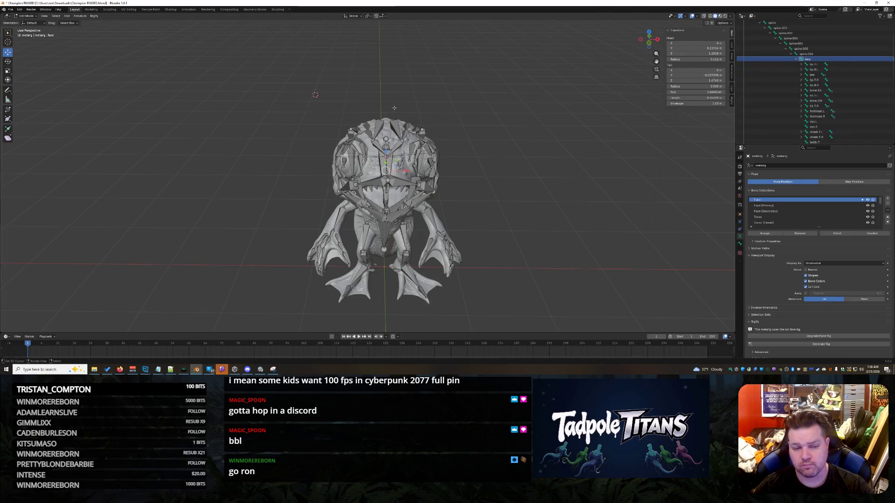
Add a single bone to the metarig and rename it ORG-nose
{"action": "left_click", "coordinate": [485, 89]}
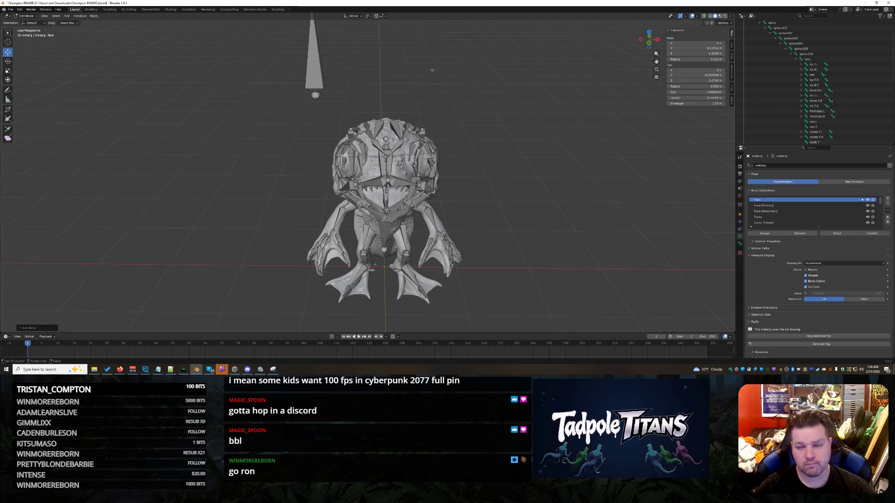
{"action": "scroll", "coordinate": [841, 112], "scroll_direction": "down", "scroll_amount": 3}
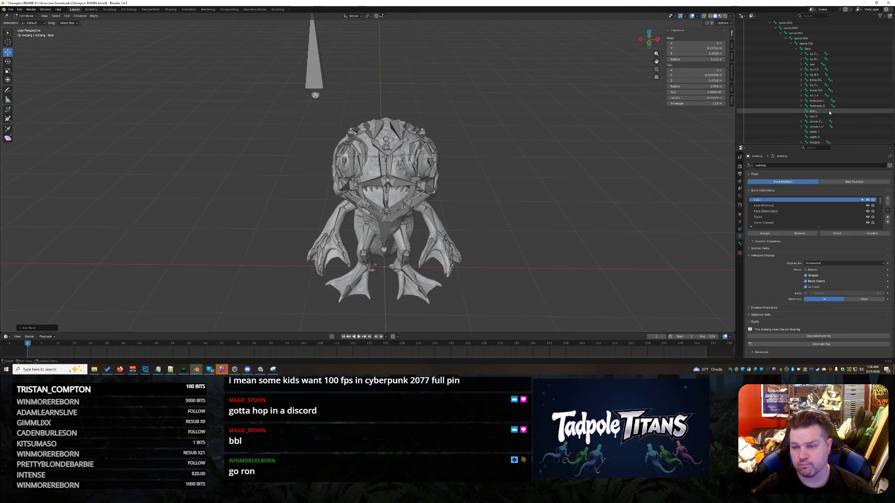
{"action": "scroll", "coordinate": [828, 112], "scroll_direction": "down", "scroll_amount": 4}
{"action": "scroll", "coordinate": [824, 116], "scroll_direction": "down", "scroll_amount": 3}
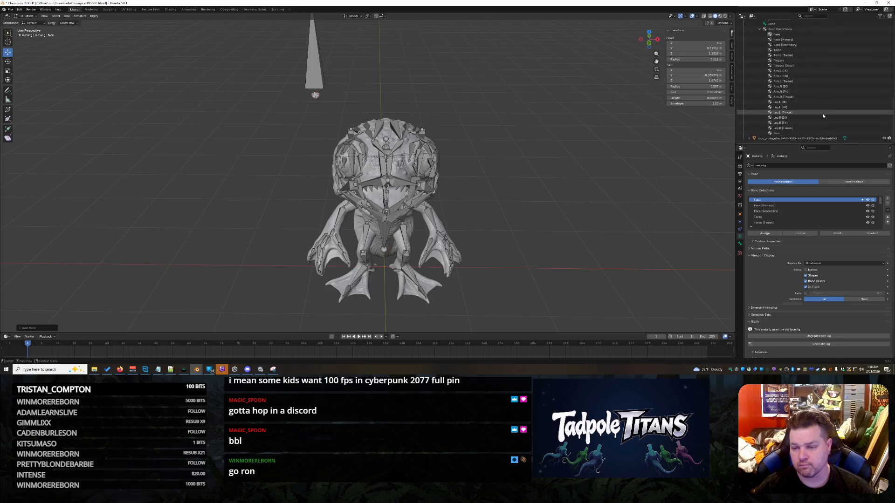
{"action": "scroll", "coordinate": [821, 115], "scroll_direction": "up", "scroll_amount": 2}
{"action": "left_click", "coordinate": [777, 109]}
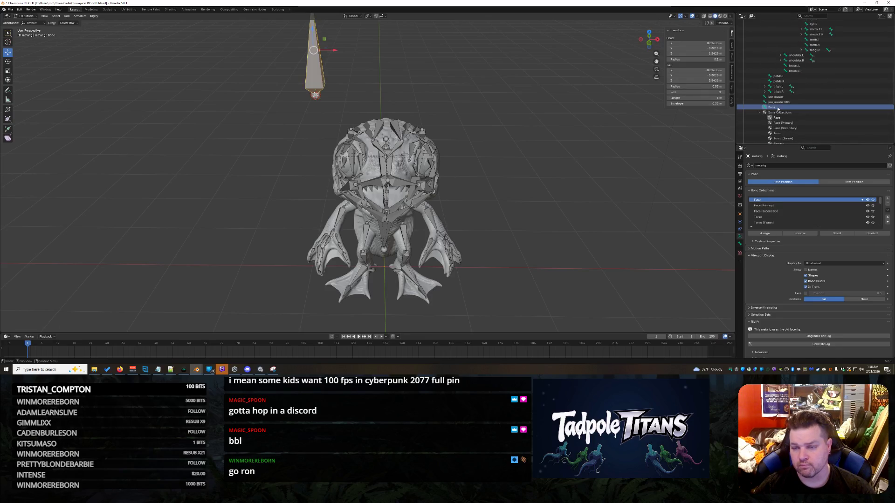
{"action": "double_click", "coordinate": [776, 108]}
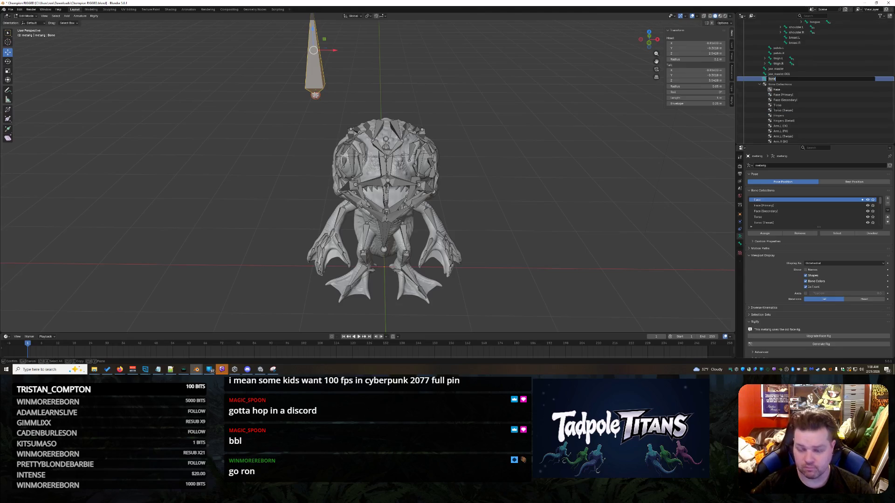
{"action": "type", "text": "jaw"}
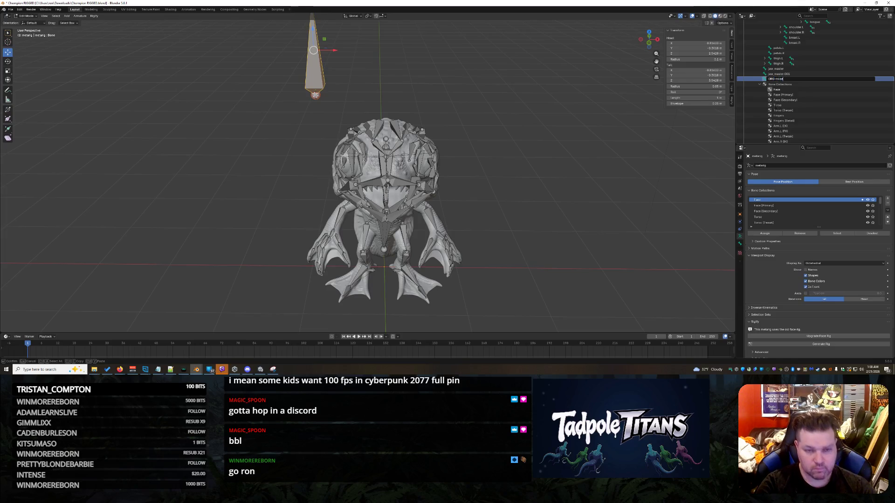
{"action": "key", "text": "Return"}
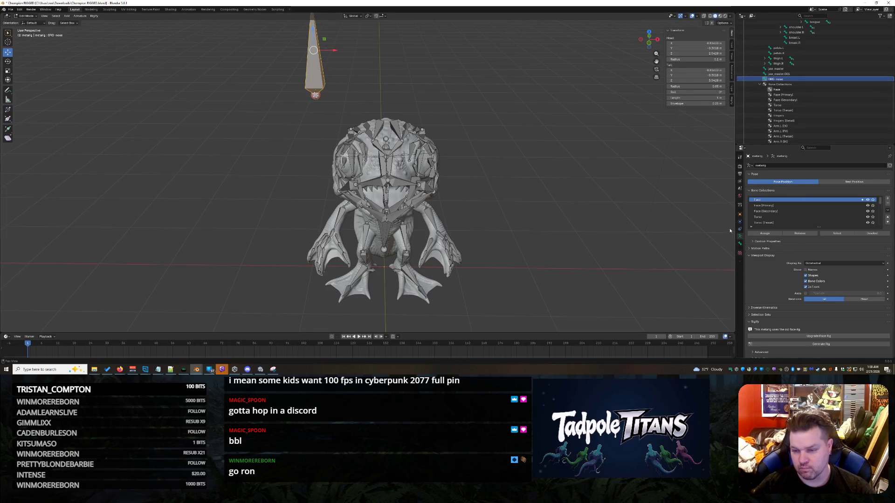
{"action": "left_click", "coordinate": [739, 214]}
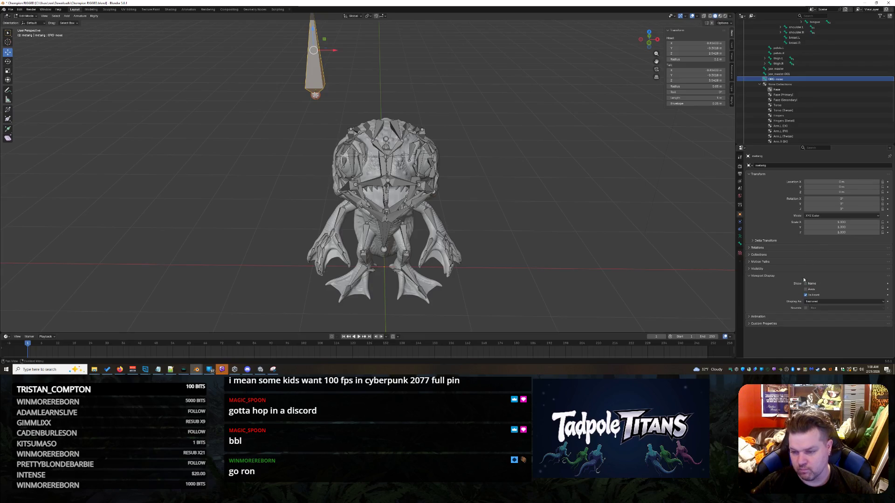
{"action": "left_click", "coordinate": [757, 248]}
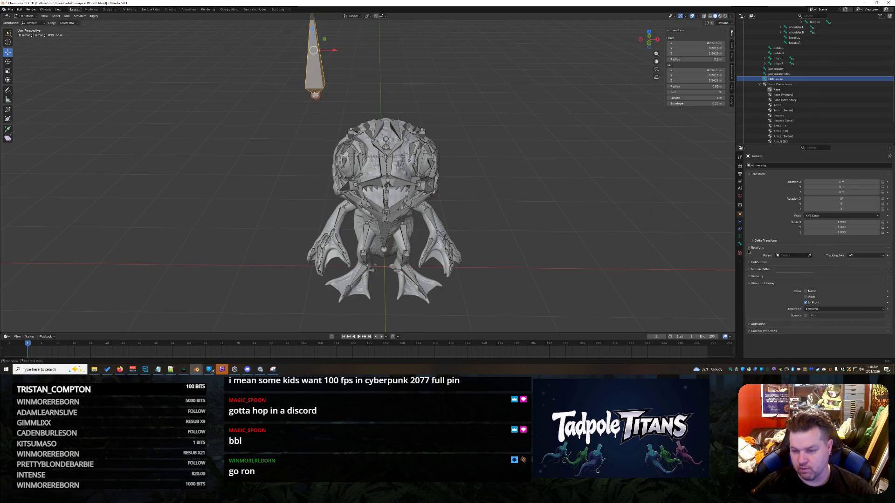
{"action": "left_click", "coordinate": [778, 256]}
{"action": "type", "text": "ar"}
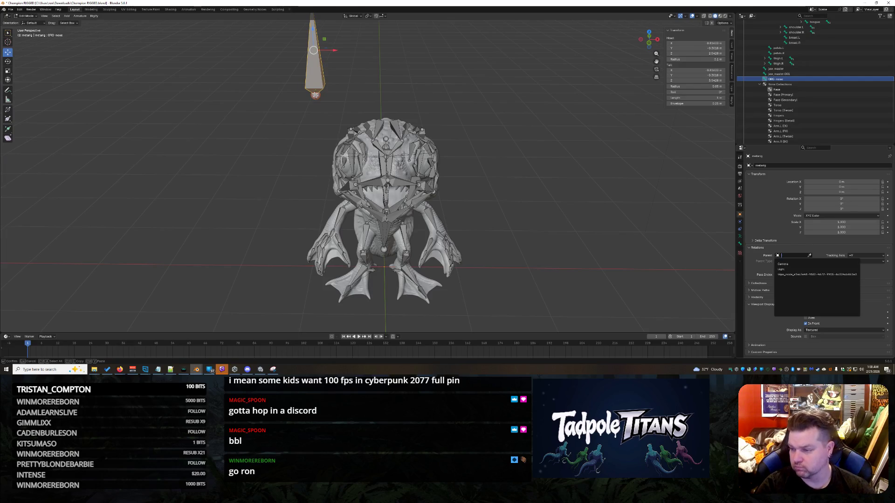
{"action": "key", "text": "Escape"}
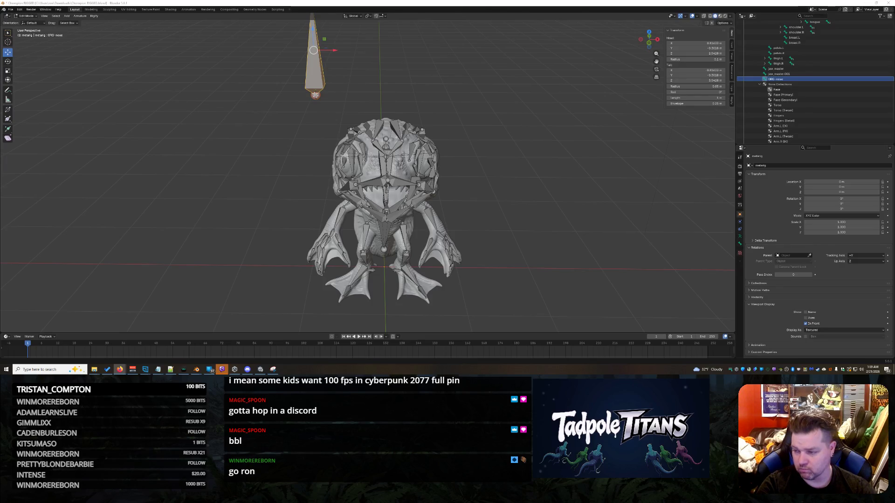
{"action": "scroll", "coordinate": [422, 58], "scroll_direction": "down", "scroll_amount": 3}
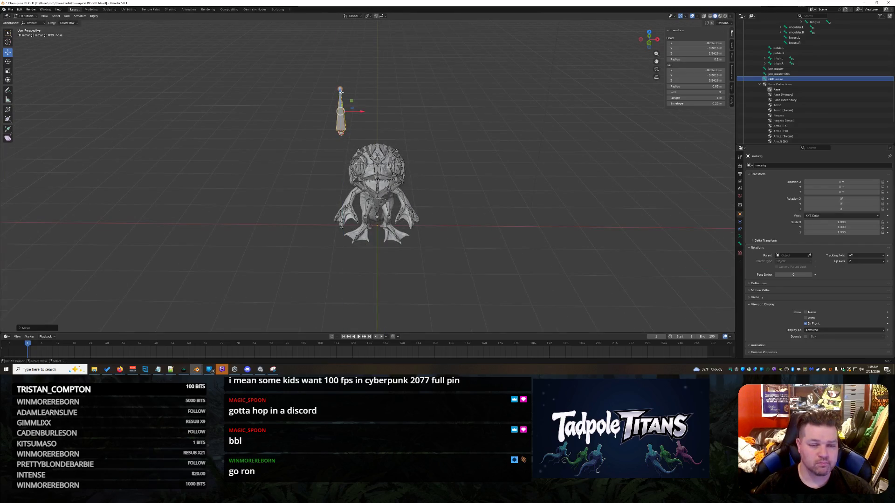
Set the bone's Head X and Tail X to 0 so it stands on the midline
{"action": "left_click", "coordinate": [696, 43]}
{"action": "type", "text": "0"}
{"action": "key", "text": "Return"}
{"action": "left_click", "coordinate": [696, 70]}
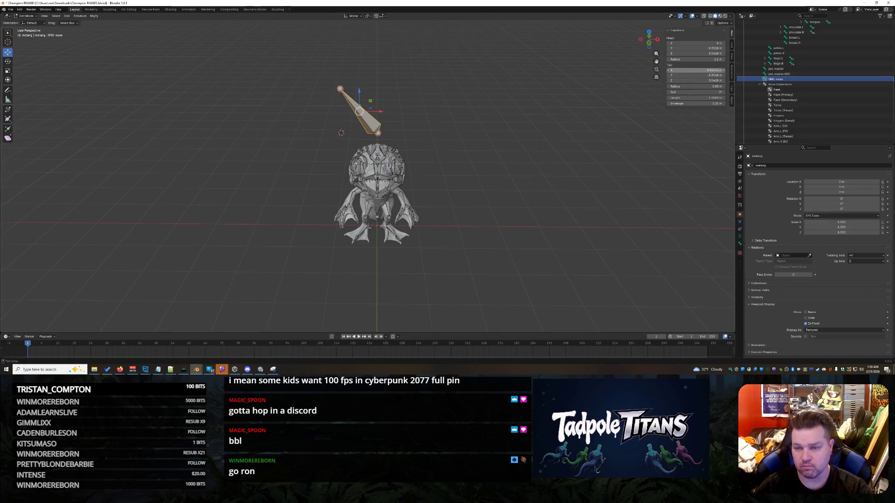
{"action": "type", "text": "0"}
{"action": "key", "text": "Return"}
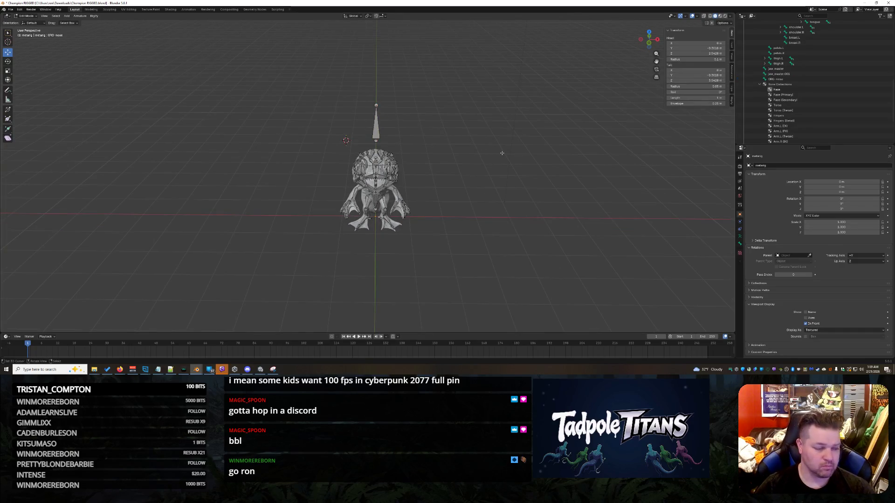
Select the centred bone and tilt it slightly toward the head
{"action": "middle_click_drag", "start_coordinate": [501, 133], "coordinate": [400, 152]}
{"action": "left_click", "coordinate": [293, 70]}
{"action": "scroll", "coordinate": [235, 41], "scroll_direction": "up", "scroll_amount": 3}
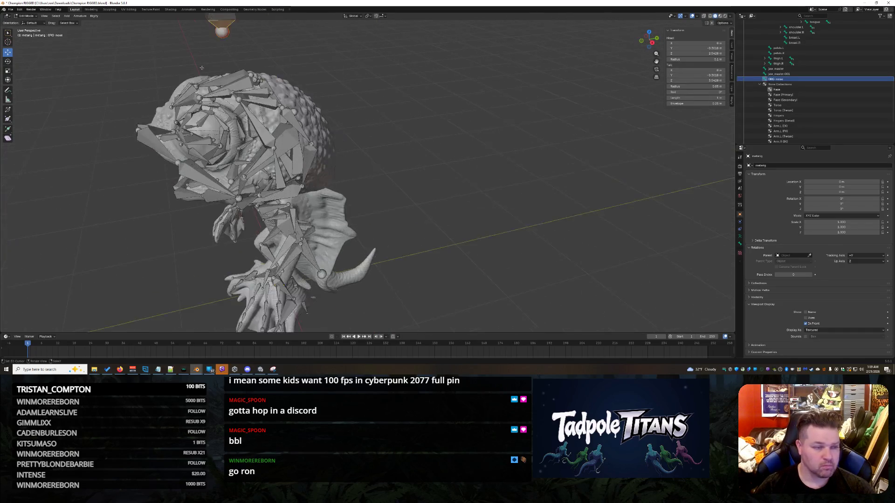
{"action": "scroll", "coordinate": [234, 41], "scroll_direction": "down", "scroll_amount": 3}
{"action": "key", "text": "g"}
{"action": "key", "text": "z"}
{"action": "right_click", "coordinate": [281, 87]}
{"action": "middle_click_drag", "start_coordinate": [281, 87], "coordinate": [523, 182]}
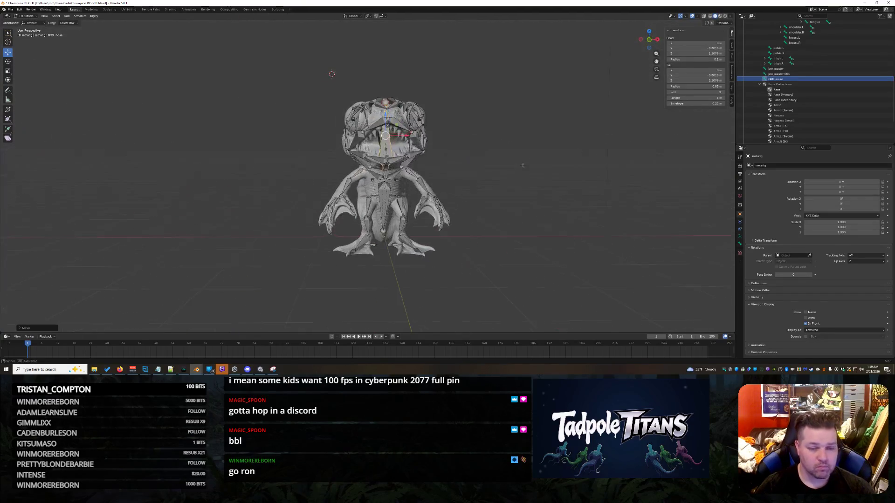
{"action": "scroll", "coordinate": [523, 182], "scroll_direction": "up", "scroll_amount": 4}
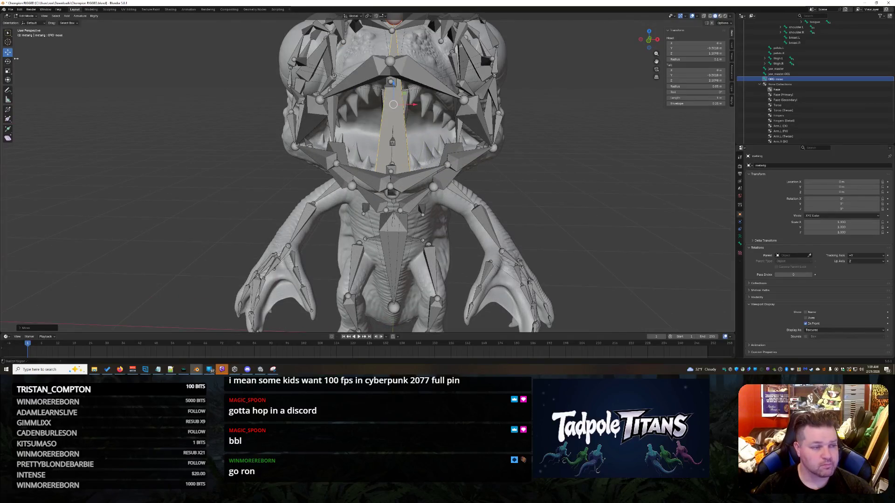
{"action": "key", "text": "shift+space"}
{"action": "key", "text": "r"}
{"action": "left_click_drag", "start_coordinate": [392, 84], "coordinate": [25, 56]}
{"action": "left_click", "coordinate": [8, 52]}
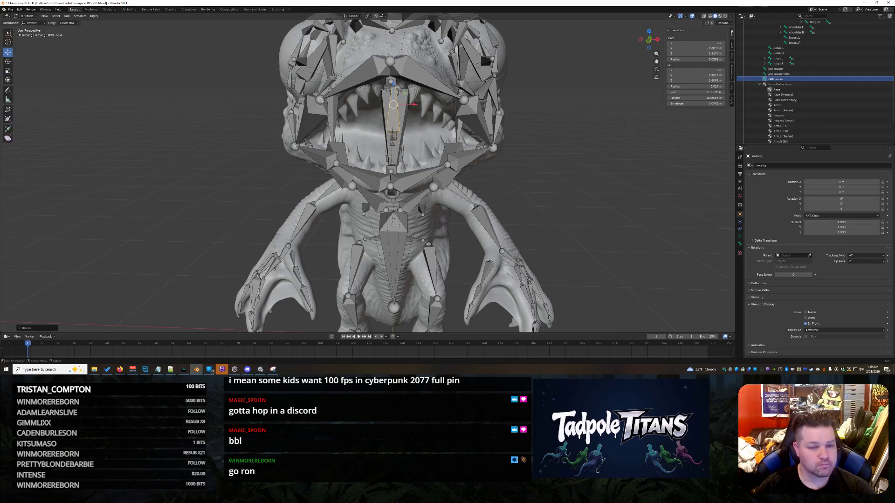
Slide the bone along X into the head from two side angles
{"action": "middle_click_drag", "start_coordinate": [314, 126], "coordinate": [522, 131]}
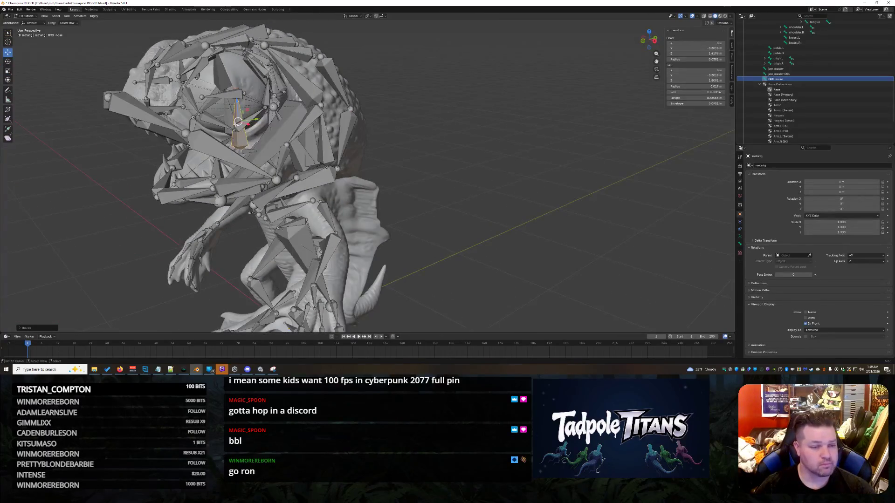
{"action": "key", "text": "g"}
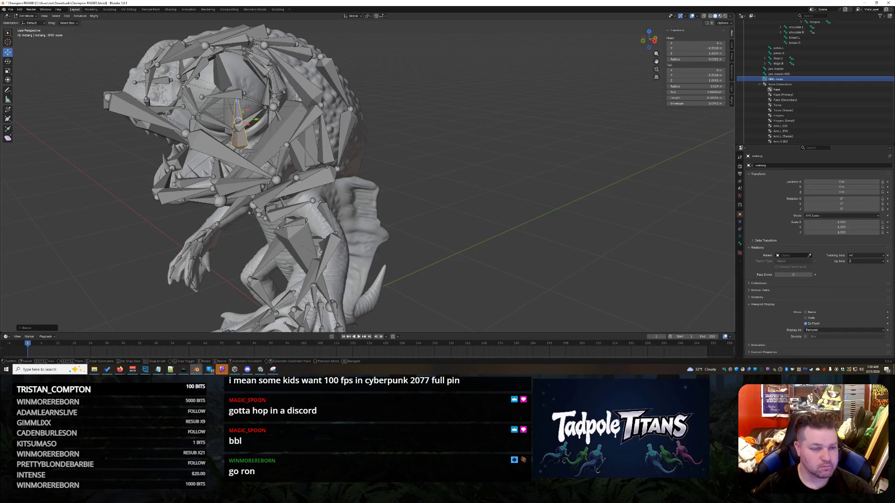
{"action": "key", "text": "x"}
{"action": "left_click", "coordinate": [234, 85]}
{"action": "mouse_move", "coordinate": [234, 86]}
{"action": "middle_mouse_down"}
{"action": "mouse_move", "coordinate": [353, 127]}
{"action": "mouse_move", "coordinate": [280, 129]}
{"action": "middle_mouse_up"}
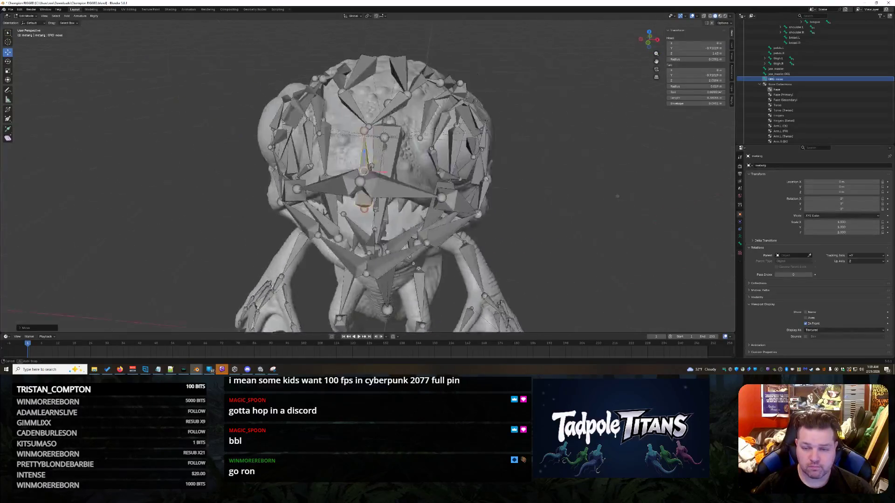
{"action": "key", "text": "g"}
{"action": "key", "text": "x"}
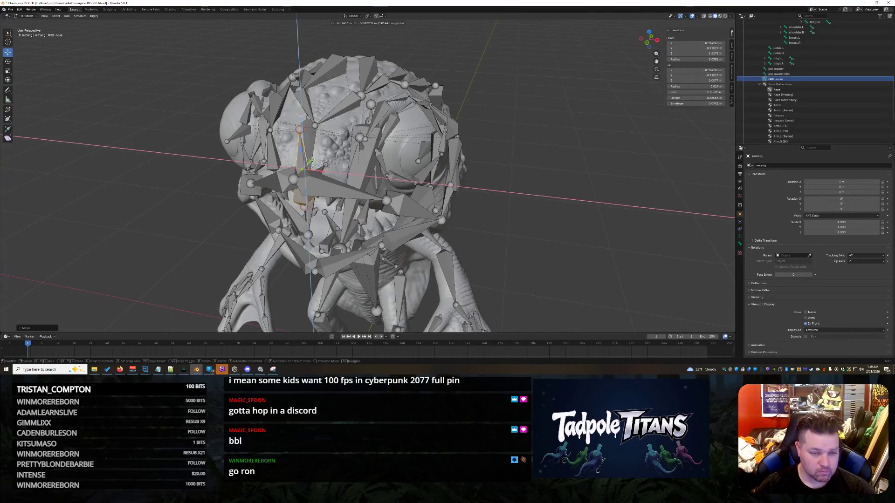
{"action": "key", "text": "Return"}
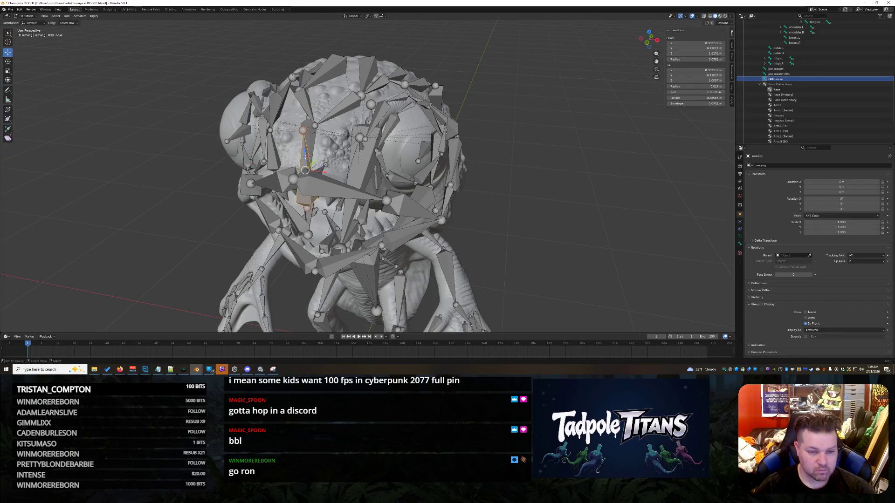
Rotate the bone near the snout, then move ORG-nose along Y onto the snout
{"action": "mouse_move", "coordinate": [391, 168]}
{"action": "middle_mouse_down"}
{"action": "mouse_move", "coordinate": [461, 168]}
{"action": "mouse_move", "coordinate": [274, 114]}
{"action": "middle_mouse_up"}
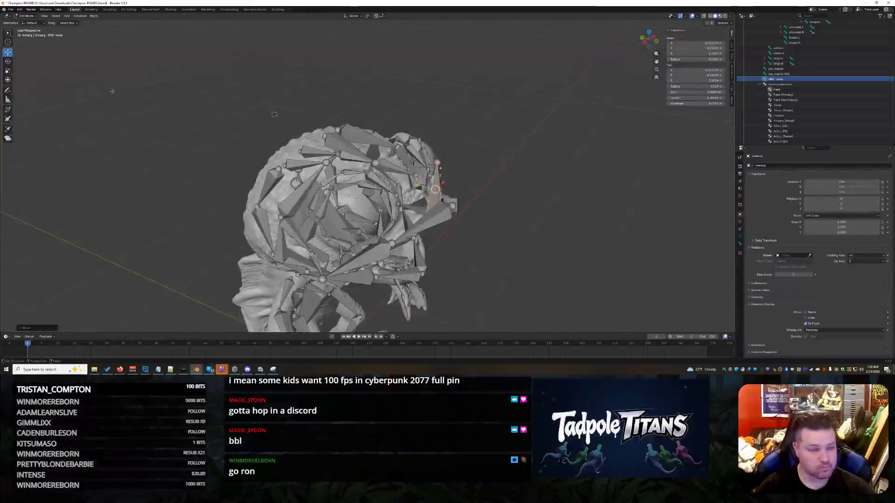
{"action": "key", "text": "r"}
{"action": "key", "text": "r"}
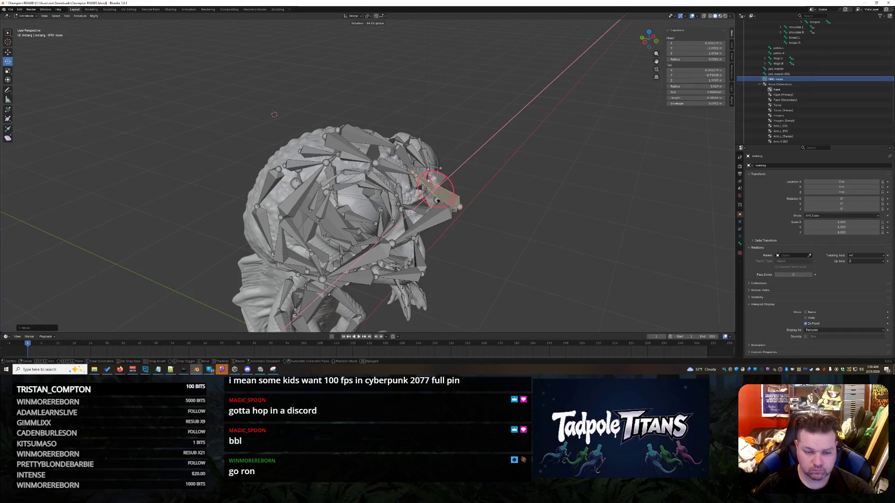
{"action": "left_click", "coordinate": [517, 226]}
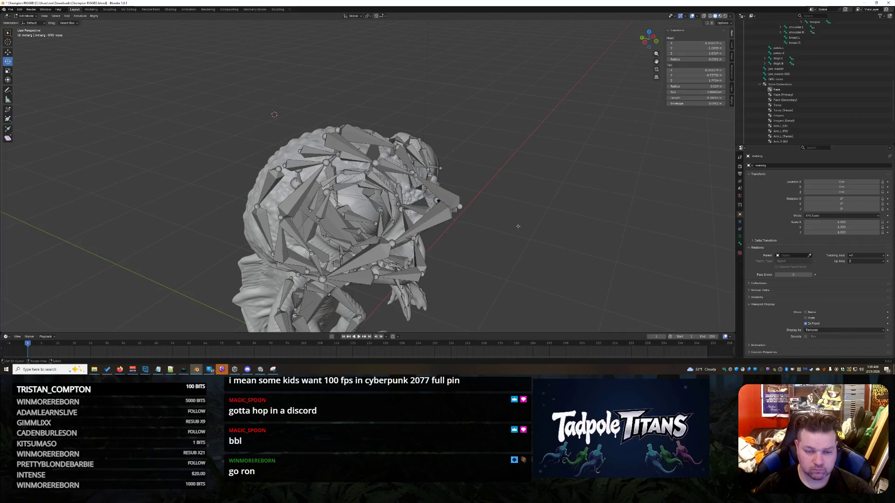
{"action": "key", "text": "shift+space"}
{"action": "key", "text": "g"}
{"action": "left_click", "coordinate": [436, 199]}
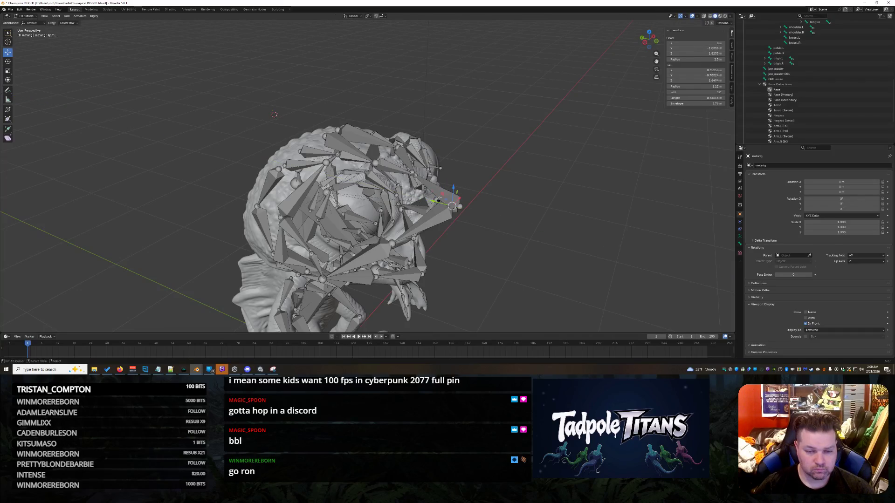
{"action": "left_click", "coordinate": [437, 187]}
{"action": "key", "text": "g"}
{"action": "key", "text": "y"}
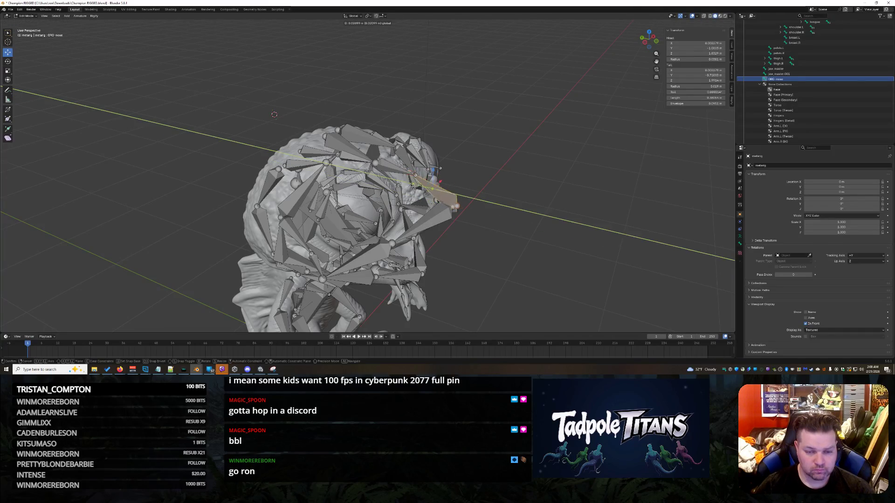
{"action": "key", "text": "Escape"}
{"action": "middle_click_drag", "start_coordinate": [408, 185], "coordinate": [531, 212]}
{"action": "scroll", "coordinate": [528, 215], "scroll_direction": "down", "scroll_amount": 5}
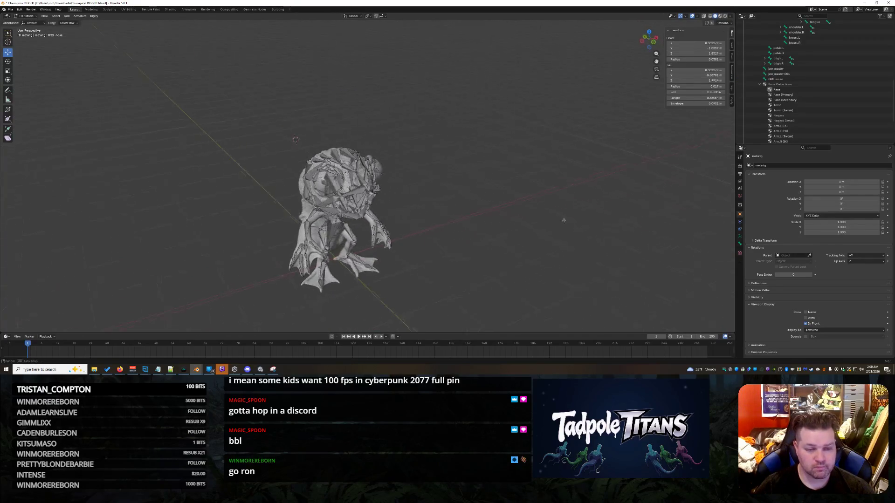
{"action": "scroll", "coordinate": [532, 212], "scroll_direction": "up", "scroll_amount": 4}
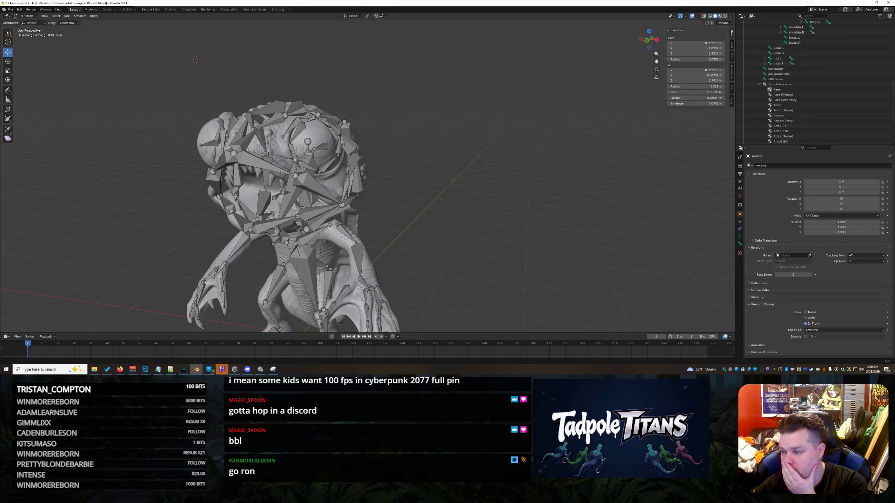
{"action": "scroll", "coordinate": [804, 85], "scroll_direction": "up", "scroll_amount": 3}
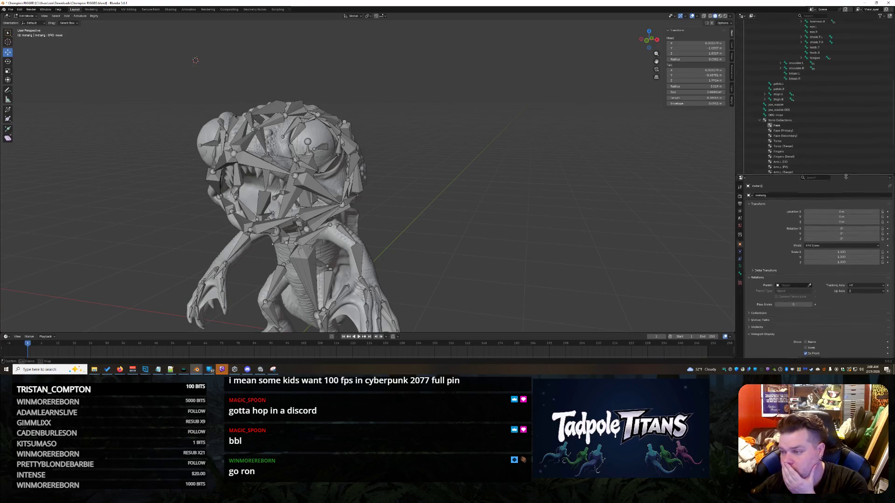
Drag the Outliner/Properties divider down to give the bone hierarchy more room
{"action": "left_click_drag", "start_coordinate": [840, 144], "coordinate": [841, 222]}
{"action": "scroll", "coordinate": [840, 172], "scroll_direction": "up", "scroll_amount": 3}
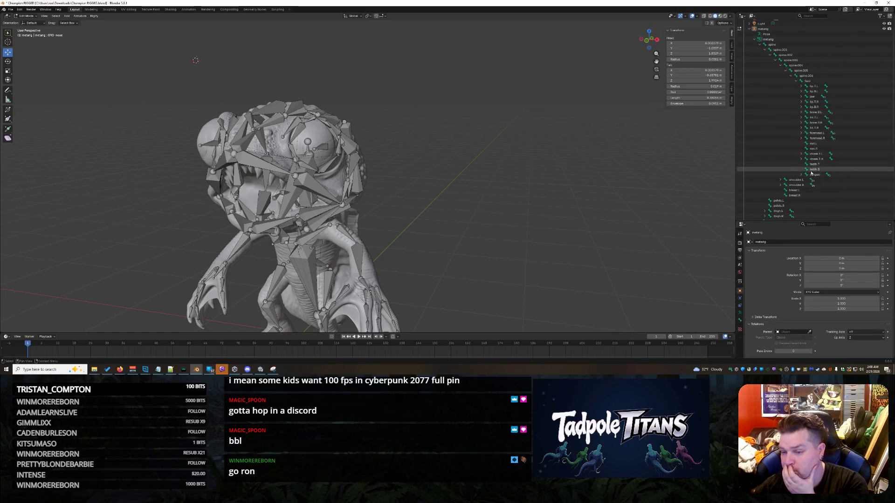
Select the face bone and expand the left and right lip chains
{"action": "left_click", "coordinate": [808, 81]}
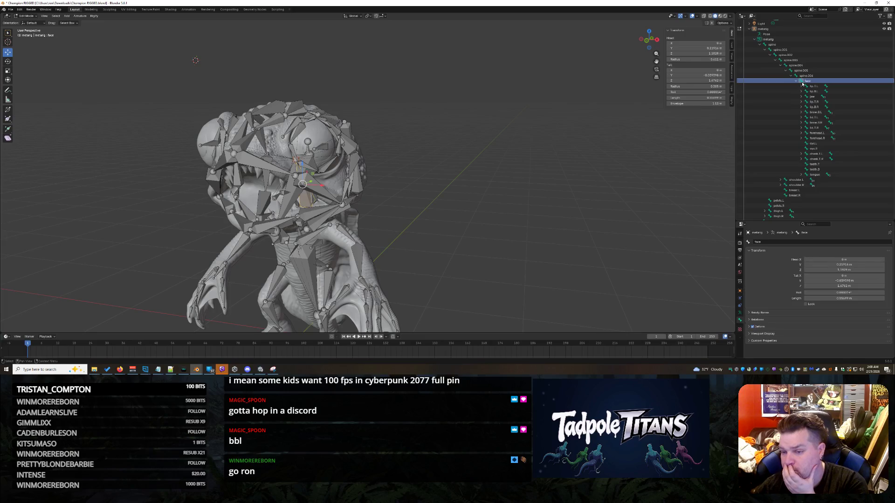
{"action": "left_click", "coordinate": [828, 86]}
{"action": "left_click", "coordinate": [825, 96]}
{"action": "left_click", "coordinate": [801, 113]}
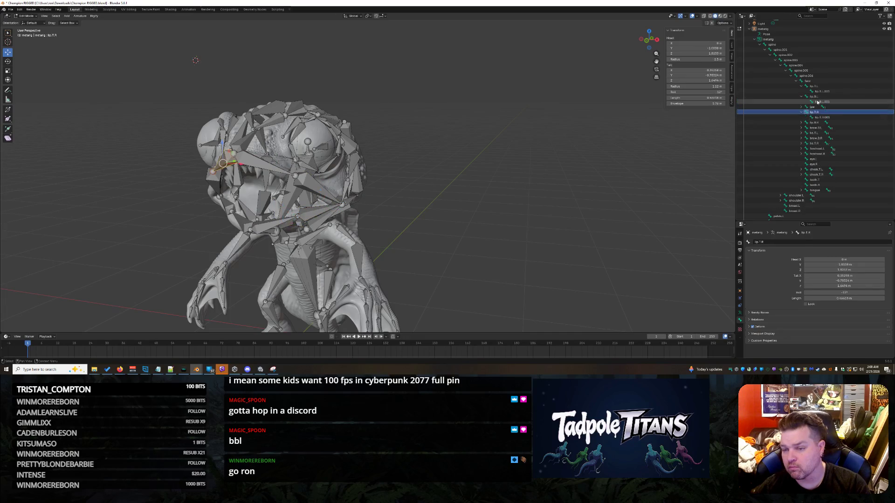
Walk down the jaw, lid, brow and forehead chains with arrow keys, expanding each
{"action": "key", "text": "Up"}
{"action": "key", "text": "Up"}
{"action": "key", "text": "Right"}
{"action": "key", "text": "Down"}
{"action": "key", "text": "Down"}
{"action": "key", "text": "Down"}
{"action": "key", "text": "Down"}
{"action": "key", "text": "Right"}
{"action": "key", "text": "Down"}
{"action": "key", "text": "Down"}
{"action": "key", "text": "Right"}
{"action": "key", "text": "Down"}
{"action": "key", "text": "Right"}
{"action": "key", "text": "Down"}
{"action": "key", "text": "Down"}
{"action": "key", "text": "Down"}
{"action": "key", "text": "Right"}
{"action": "key", "text": "Down"}
{"action": "key", "text": "Right"}
{"action": "key", "text": "Down"}
{"action": "key", "text": "Right"}
{"action": "key", "text": "Down"}
{"action": "key", "text": "Down"}
{"action": "key", "text": "Right"}
{"action": "key", "text": "Down"}
{"action": "key", "text": "Right"}
{"action": "key", "text": "Down"}
{"action": "key", "text": "Right"}
{"action": "key", "text": "Down"}
{"action": "key", "text": "Down"}
{"action": "key", "text": "Right"}
{"action": "key", "text": "Down"}
{"action": "key", "text": "Right"}
{"action": "key", "text": "Down"}
{"action": "key", "text": "Right"}
{"action": "key", "text": "Down"}
{"action": "key", "text": "Down"}
{"action": "key", "text": "Right"}
{"action": "key", "text": "Down"}
{"action": "key", "text": "Right"}
{"action": "key", "text": "Down"}
{"action": "key", "text": "Right"}
{"action": "key", "text": "Down"}
{"action": "key", "text": "Down"}
{"action": "key", "text": "Right"}
{"action": "key", "text": "Down"}
{"action": "key", "text": "Right"}
{"action": "key", "text": "Down"}
{"action": "key", "text": "Down"}
{"action": "key", "text": "Right"}
{"action": "key", "text": "Down"}
{"action": "key", "text": "Right"}
{"action": "key", "text": "Down"}
{"action": "key", "text": "Right"}
{"action": "key", "text": "Down"}
{"action": "key", "text": "Right"}
{"action": "key", "text": "Down"}
{"action": "key", "text": "Right"}
{"action": "key", "text": "Down"}
{"action": "key", "text": "Right"}
{"action": "key", "text": "Down"}
{"action": "key", "text": "Down"}
{"action": "key", "text": "Right"}
{"action": "key", "text": "Down"}
{"action": "key", "text": "Right"}
{"action": "key", "text": "Down"}
{"action": "key", "text": "Down"}
{"action": "key", "text": "Right"}
{"action": "key", "text": "Down"}
{"action": "key", "text": "Right"}
{"action": "key", "text": "Down"}
{"action": "key", "text": "Down"}
{"action": "key", "text": "Down"}
{"action": "key", "text": "Right"}
{"action": "key", "text": "Down"}
{"action": "key", "text": "Right"}
{"action": "key", "text": "Down"}
{"action": "key", "text": "Down"}
{"action": "key", "text": "Down"}
{"action": "key", "text": "Down"}
{"action": "key", "text": "Right"}
{"action": "key", "text": "Down"}
{"action": "key", "text": "Down"}
{"action": "key", "text": "Right"}
{"action": "key", "text": "Down"}
{"action": "key", "text": "Down"}
{"action": "key", "text": "Down"}
{"action": "key", "text": "Down"}
{"action": "scroll", "coordinate": [844, 160], "scroll_direction": "down", "scroll_amount": 2}
Select the ORG-nose bone to show its transform settings
{"action": "left_click", "coordinate": [813, 172]}
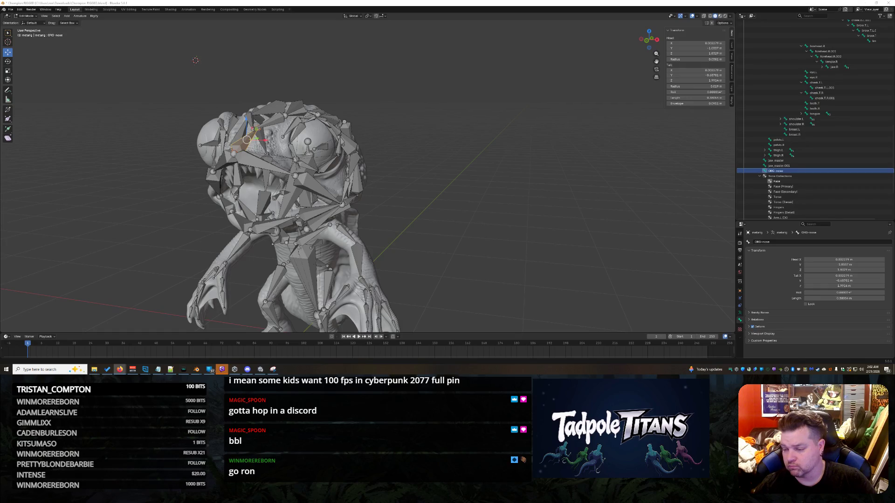
{"action": "left_click", "coordinate": [94, 15]}
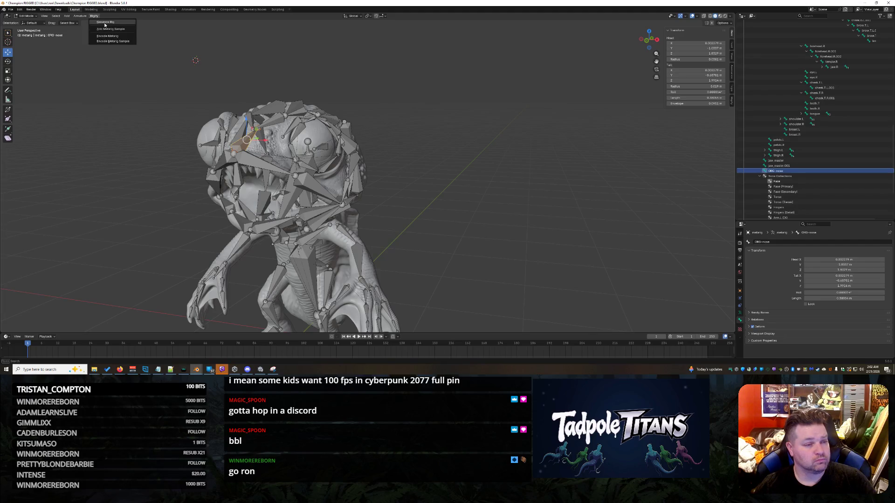
Attempt Add Sample without a rig type (refused), then collapse the metarig's bone tree
{"action": "left_click", "coordinate": [109, 29]}
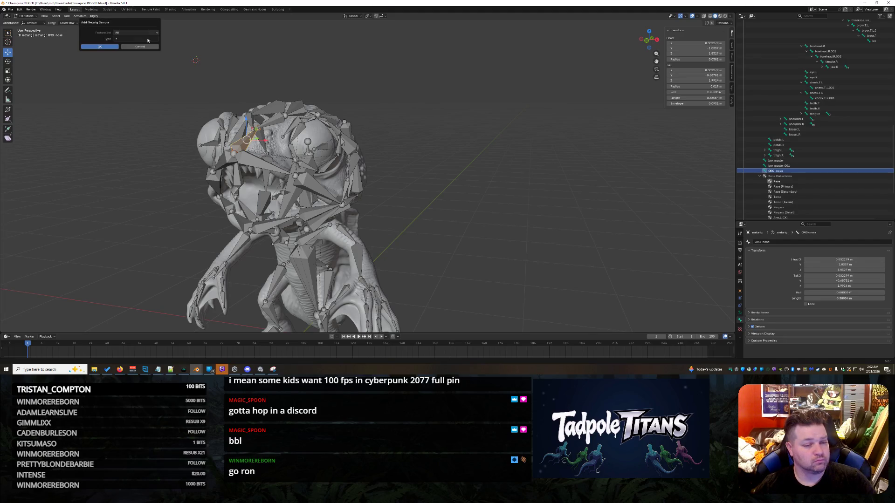
{"action": "left_click", "coordinate": [100, 47]}
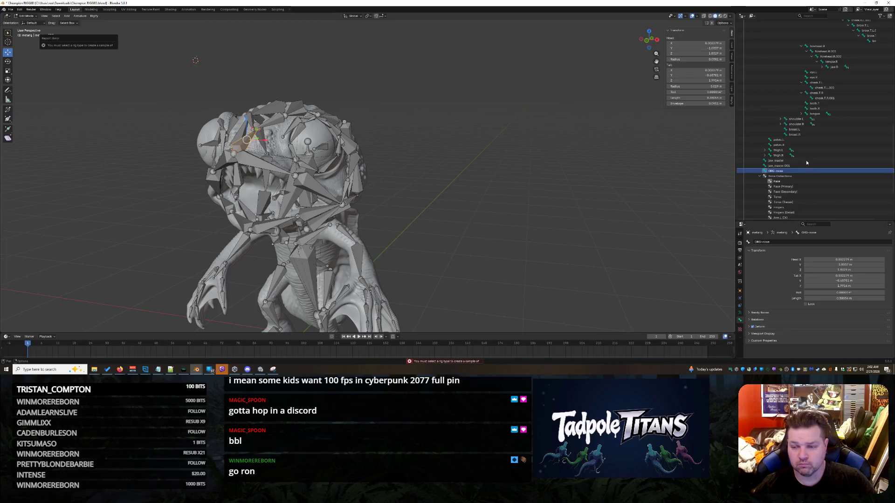
{"action": "scroll", "coordinate": [805, 129], "scroll_direction": "up", "scroll_amount": 5}
{"action": "scroll", "coordinate": [790, 125], "scroll_direction": "up", "scroll_amount": 5}
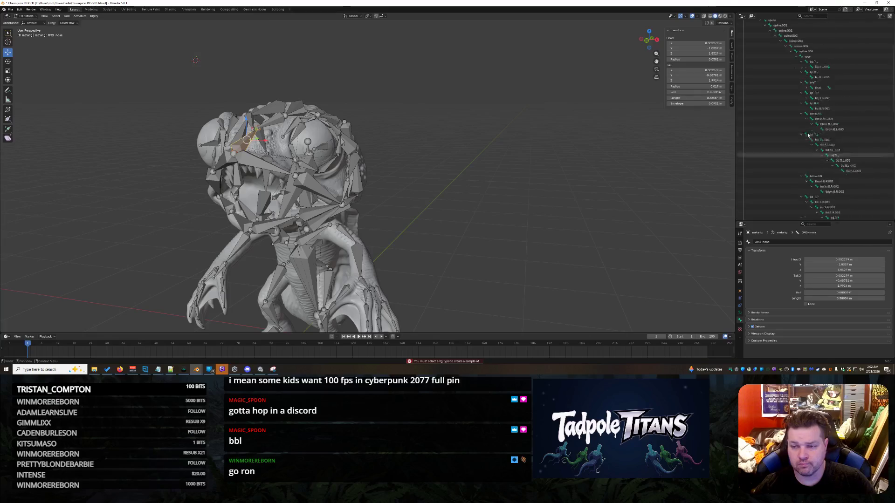
{"action": "scroll", "coordinate": [780, 119], "scroll_direction": "up", "scroll_amount": 5}
{"action": "left_click", "coordinate": [754, 49]}
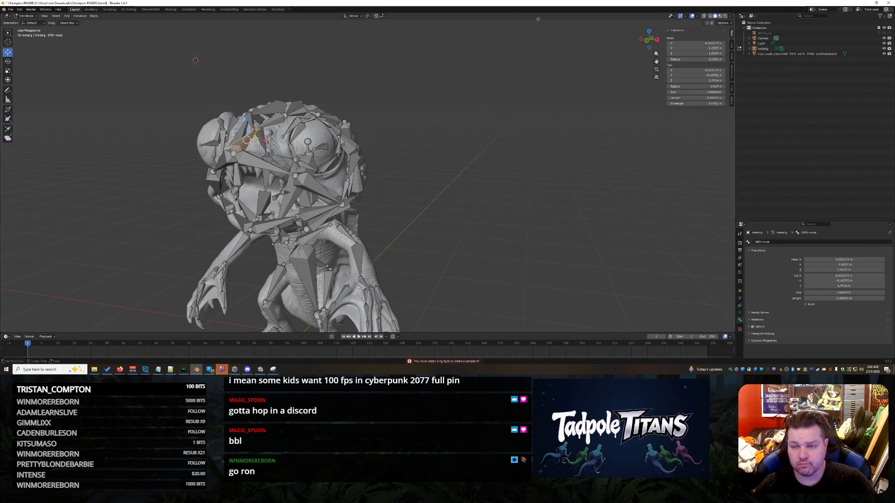
Add a Rigify Built-in sample of type faces.super_face to the metarig
{"action": "left_click", "coordinate": [82, 15]}
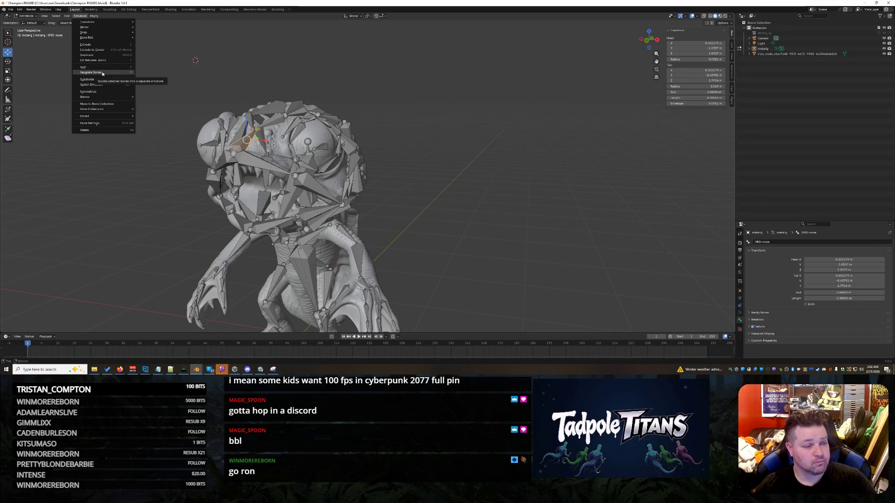
{"action": "left_click", "coordinate": [95, 16]}
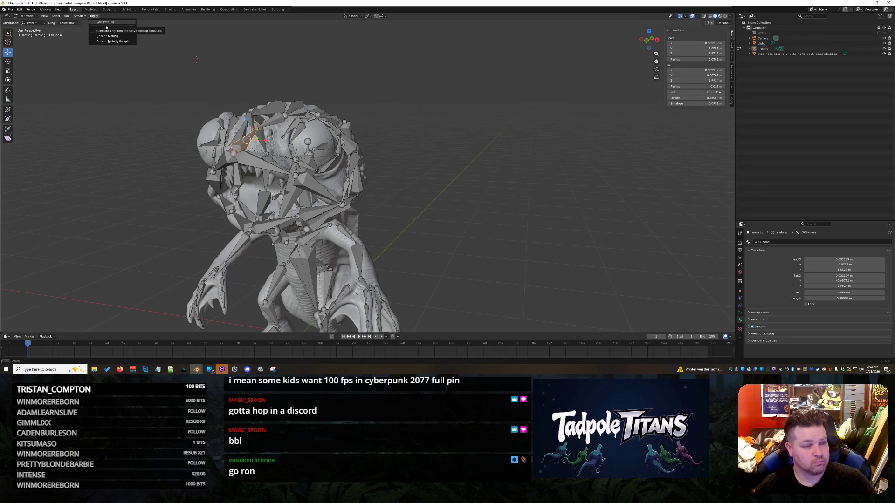
{"action": "left_click", "coordinate": [125, 30]}
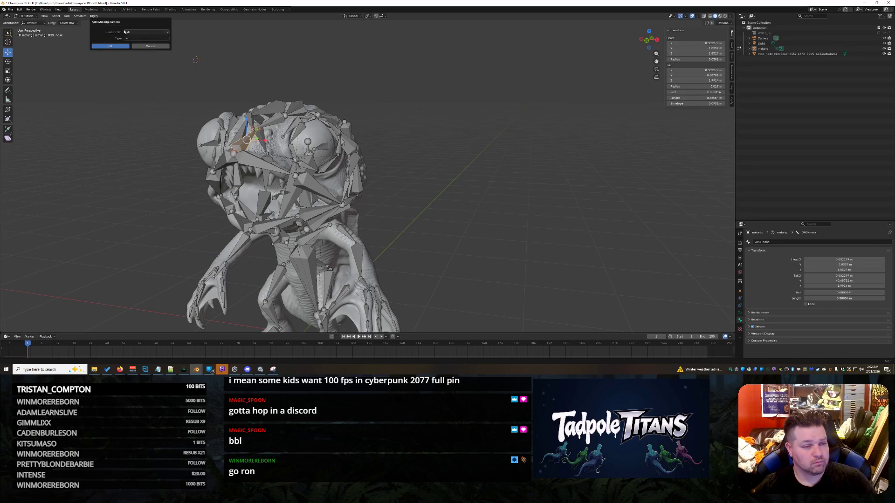
{"action": "left_click", "coordinate": [147, 32]}
{"action": "left_click", "coordinate": [143, 39]}
{"action": "left_click", "coordinate": [130, 38]}
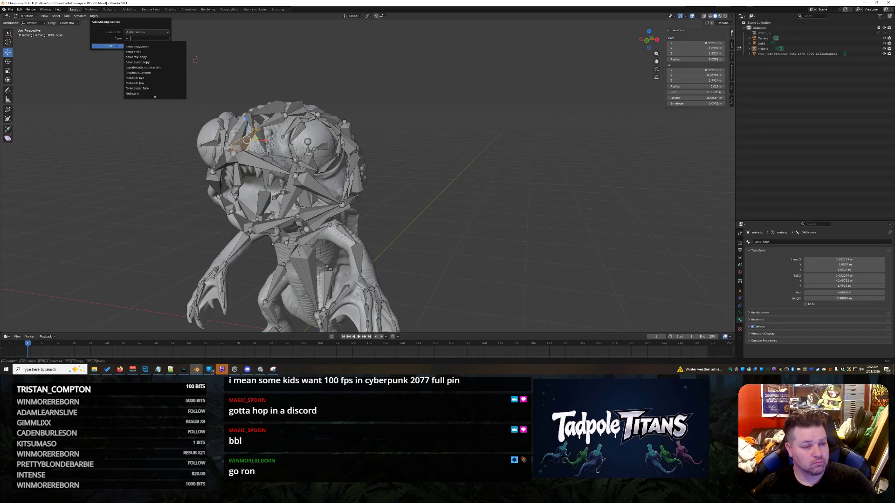
{"action": "scroll", "coordinate": [153, 70], "scroll_direction": "down", "scroll_amount": 5}
{"action": "scroll", "coordinate": [155, 68], "scroll_direction": "up", "scroll_amount": 8}
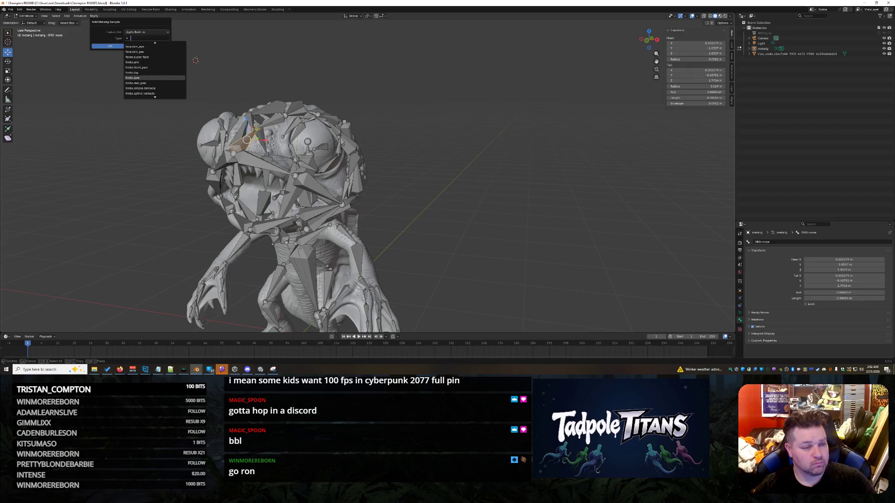
{"action": "scroll", "coordinate": [153, 46], "scroll_direction": "up", "scroll_amount": 4}
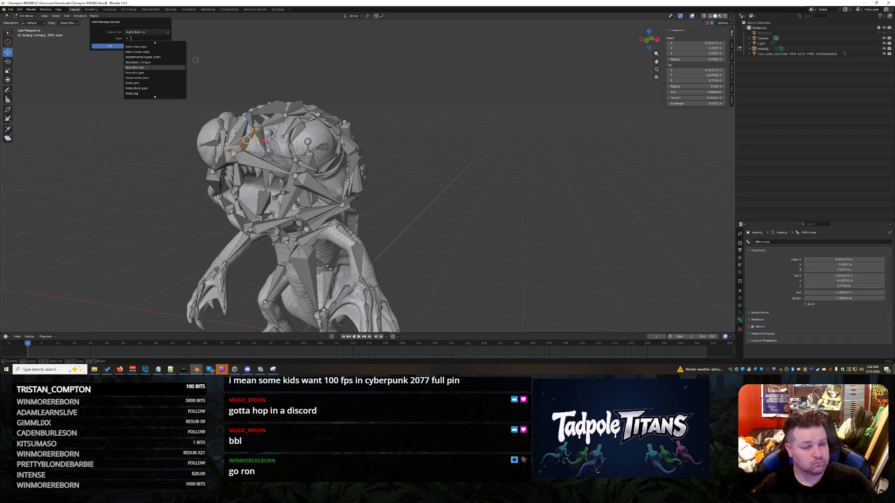
{"action": "left_click", "coordinate": [147, 77]}
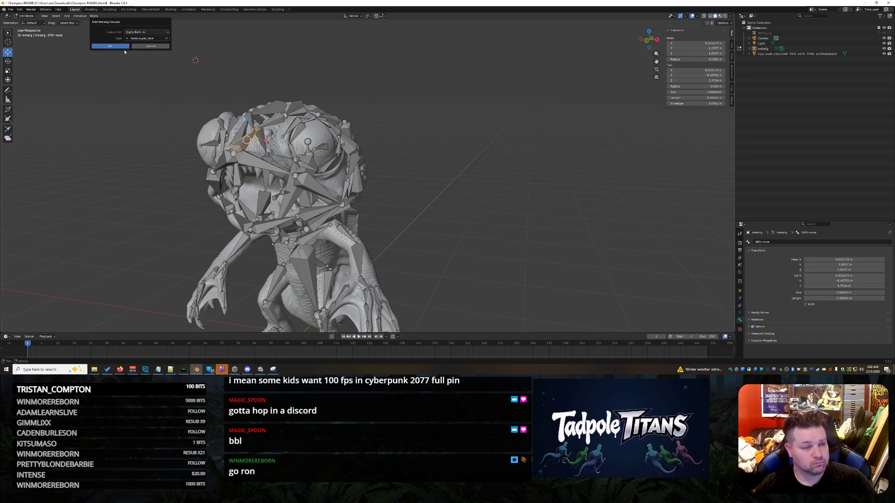
{"action": "left_click", "coordinate": [122, 47]}
{"action": "scroll", "coordinate": [485, 158], "scroll_direction": "down", "scroll_amount": 3}
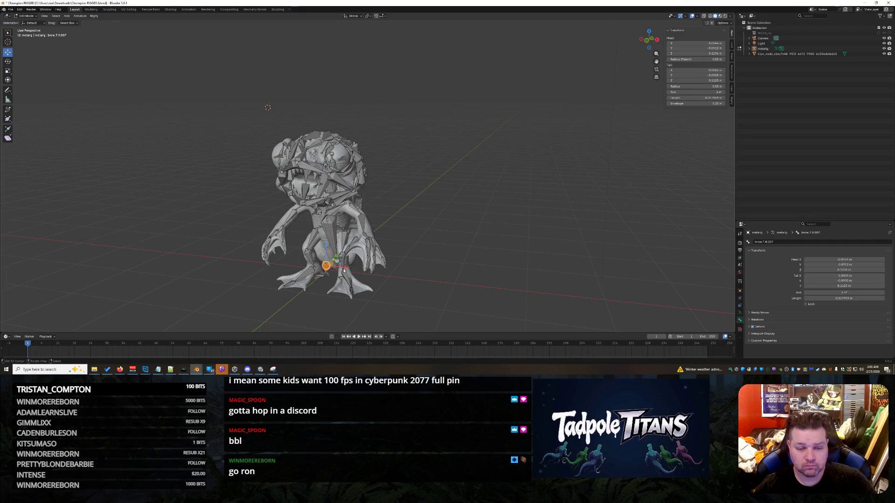
Move the added face bones right of the creature and expand the metarig hierarchy
{"action": "left_click_drag", "start_coordinate": [339, 265], "coordinate": [456, 278]}
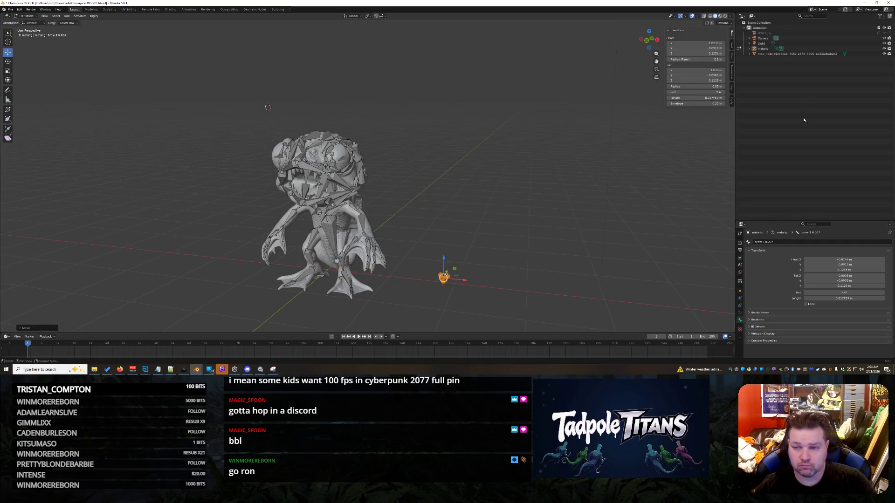
{"action": "left_click", "coordinate": [748, 48]}
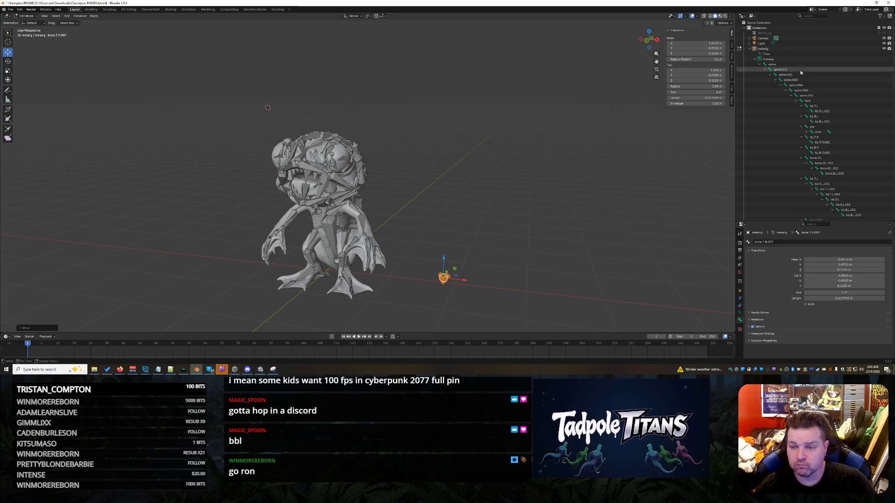
{"action": "left_click", "coordinate": [753, 60]}
{"action": "left_click", "coordinate": [762, 65]}
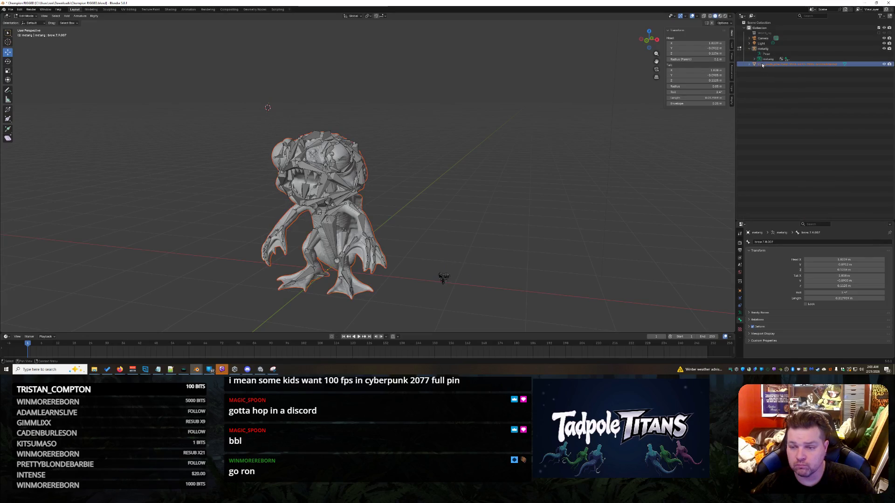
{"action": "left_click", "coordinate": [749, 65], "text": "ctrl"}
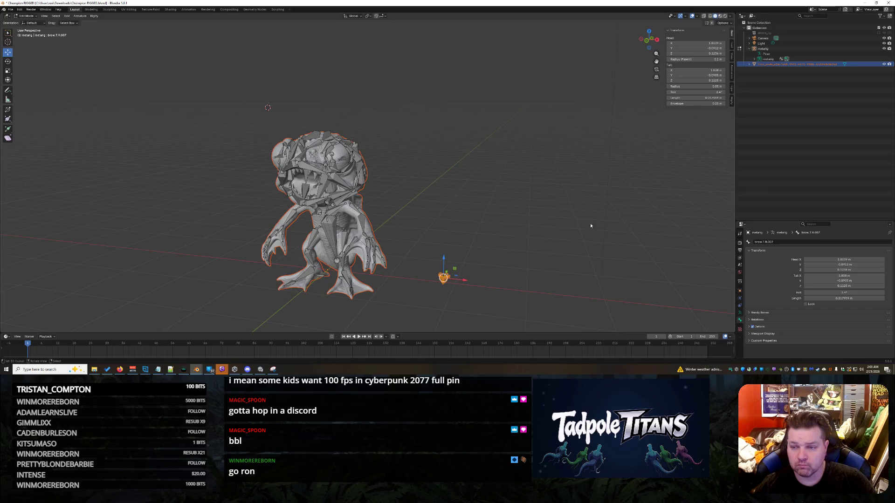
{"action": "left_click", "coordinate": [753, 59], "text": "shift"}
{"action": "scroll", "coordinate": [783, 105], "scroll_direction": "down", "scroll_amount": 10}
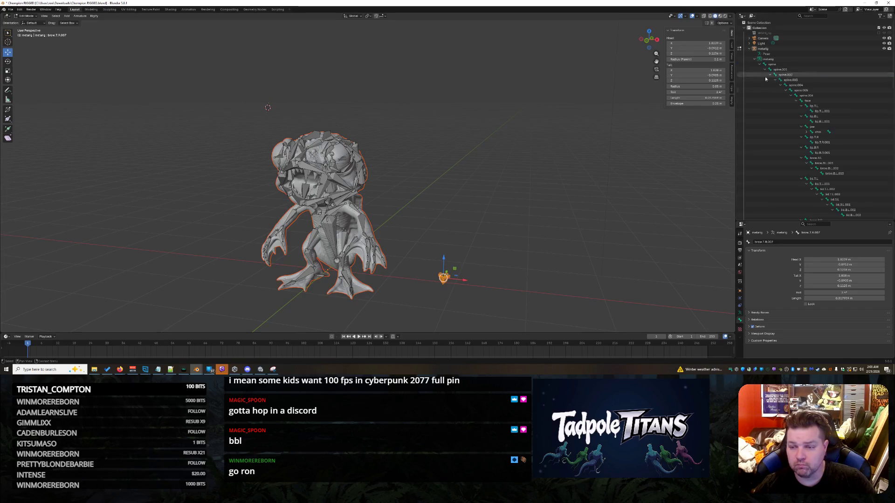
{"action": "scroll", "coordinate": [786, 112], "scroll_direction": "down", "scroll_amount": 8}
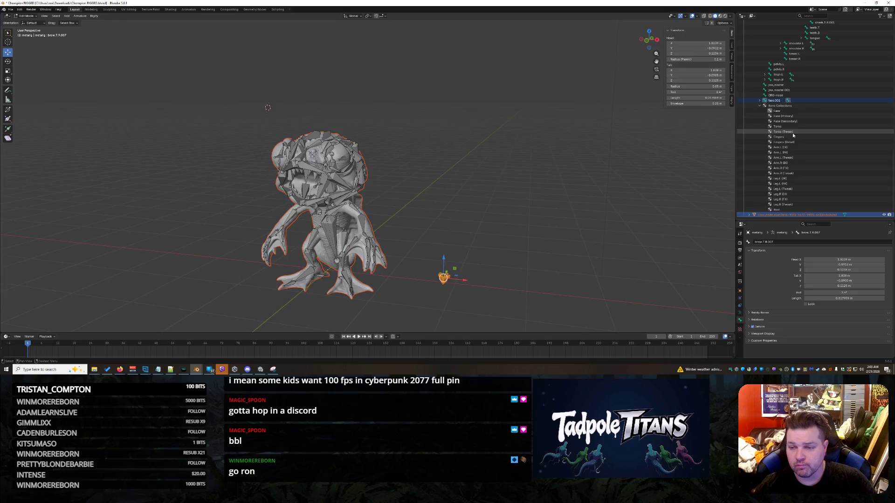
Expand face.001, clear the selection and select every bone under it
{"action": "left_click", "coordinate": [760, 101]}
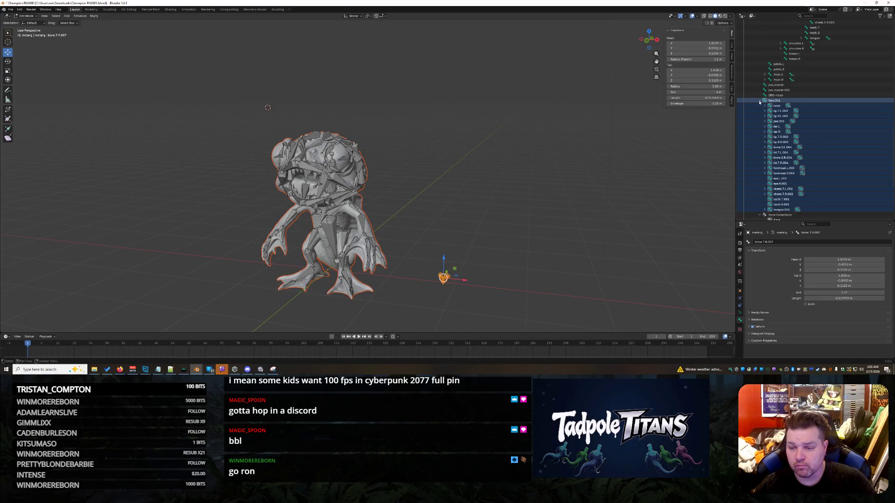
{"action": "right_click", "coordinate": [560, 218], "text": "shift"}
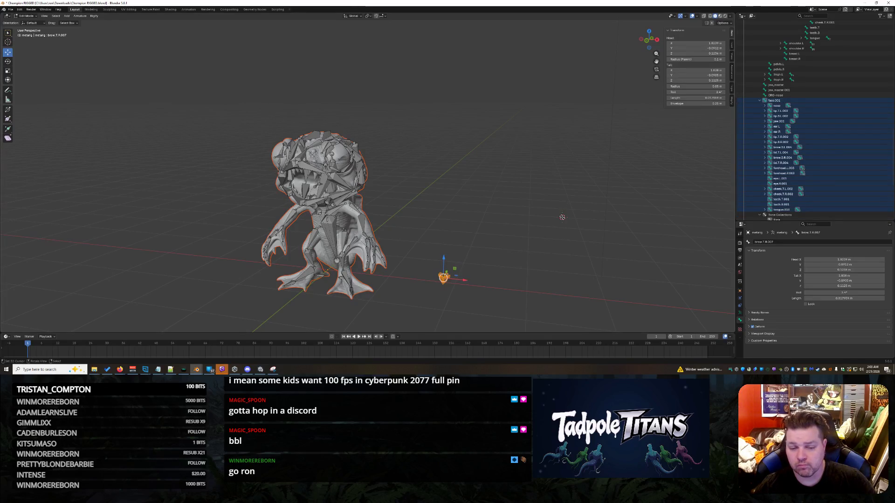
{"action": "left_click", "coordinate": [554, 224]}
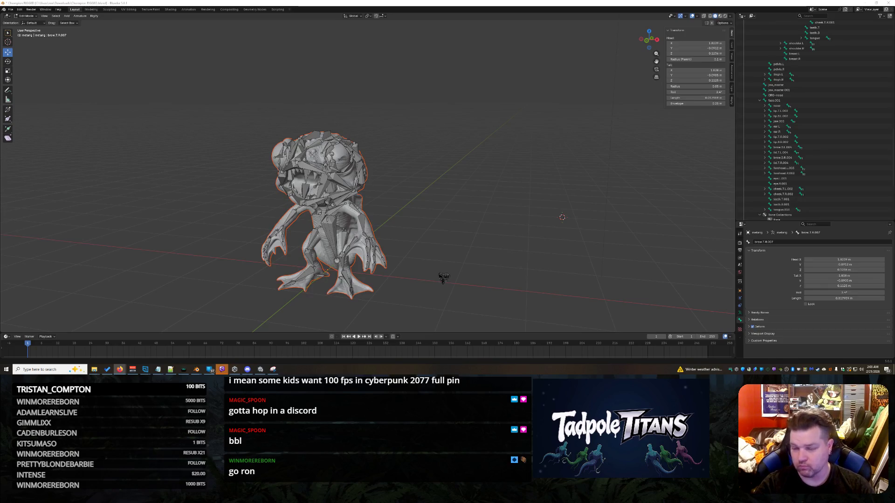
{"action": "right_click", "coordinate": [516, 219], "text": "shift"}
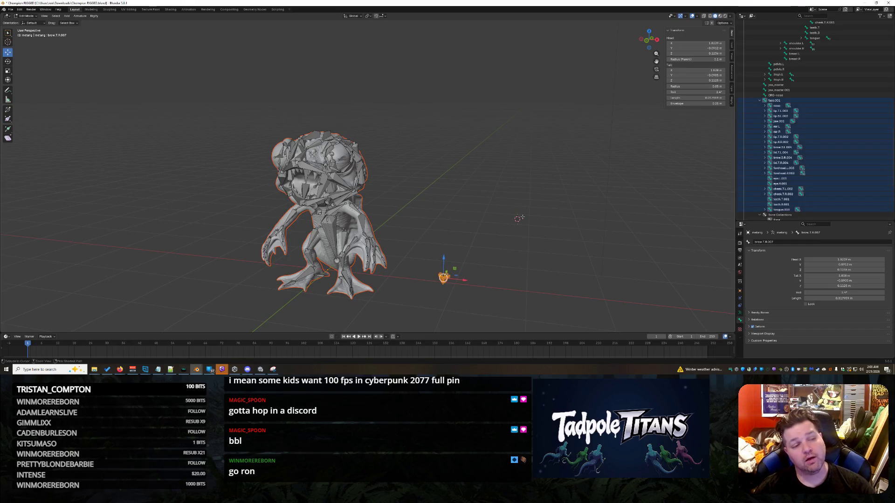
Delete the added face bones, then open a fresh Blender scene and delete its default cube
{"action": "key", "text": "ctrl+z"}
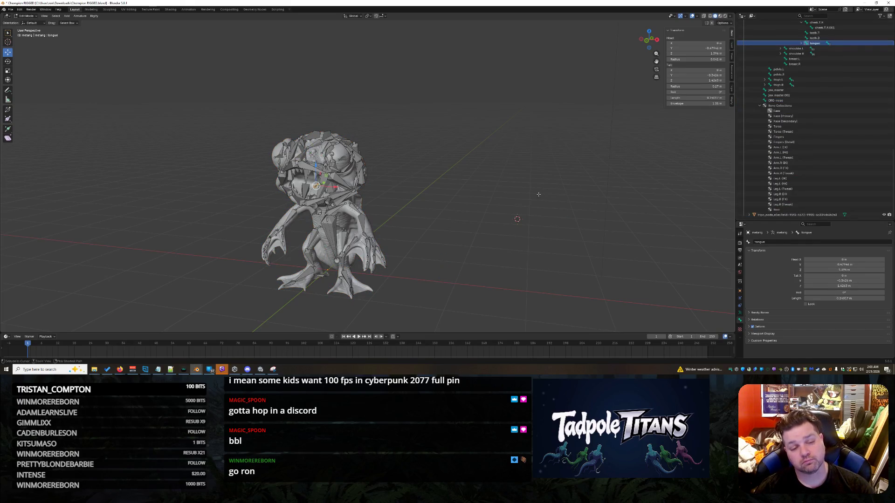
{"action": "left_click", "coordinate": [490, 165]}
{"action": "left_click", "coordinate": [20, 9]}
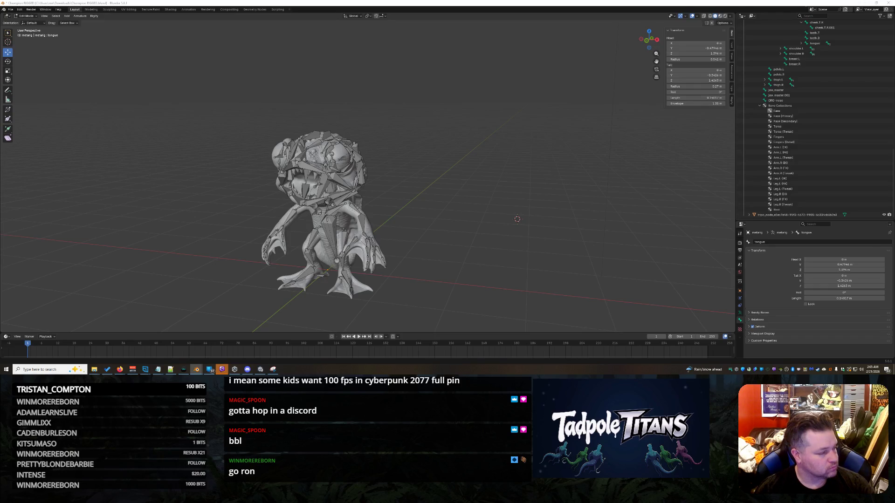
{"action": "key", "text": "Delete"}
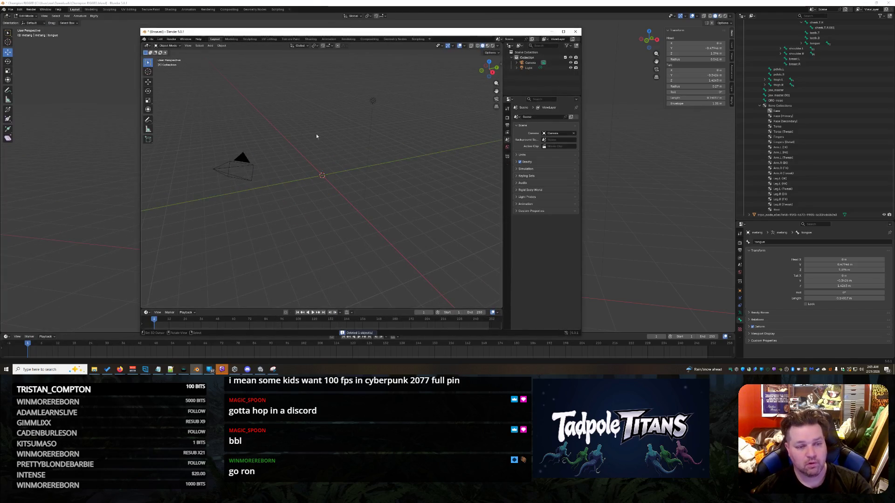
Place the 3D cursor and bring up the Shift+A add menu for Rigify meta-rigs
{"action": "right_click", "coordinate": [307, 119], "text": "shift"}
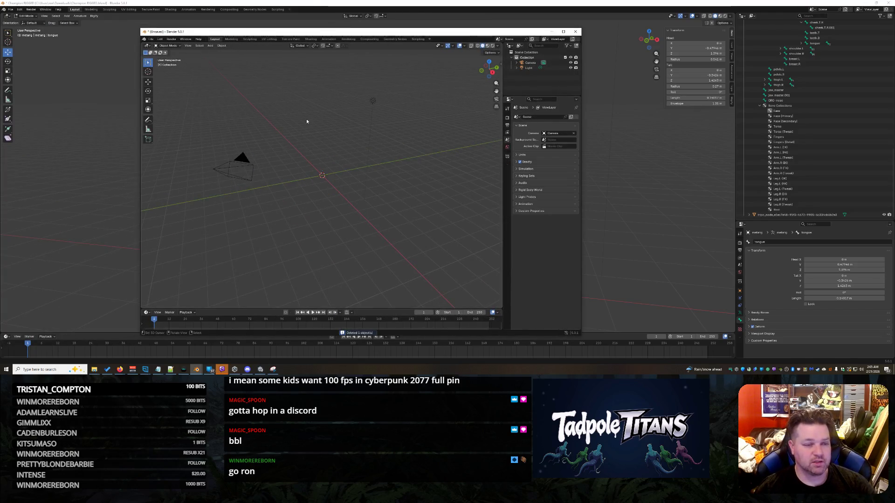
{"action": "left_click", "coordinate": [223, 46]}
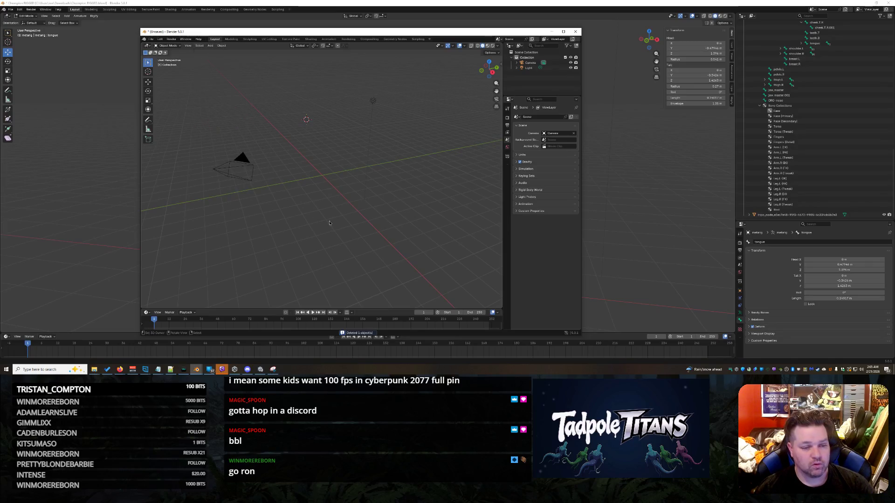
{"action": "key", "text": "shift+a"}
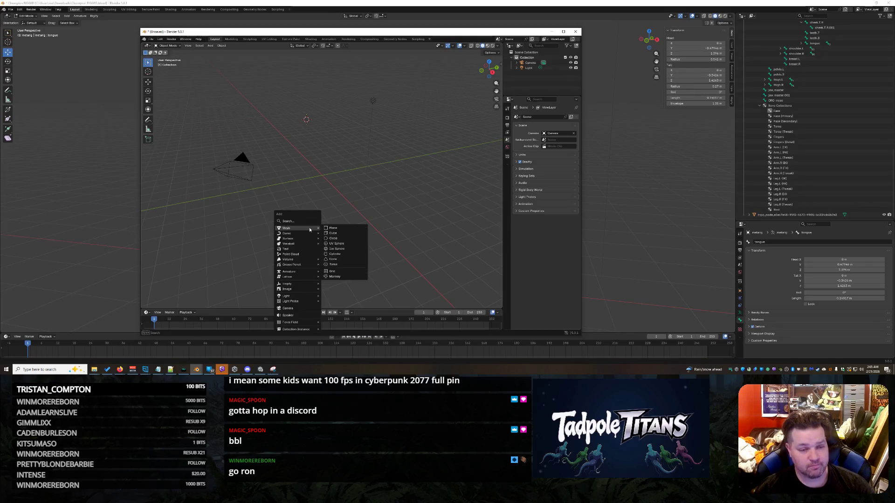
{"action": "mouse_move", "coordinate": [288, 271]}
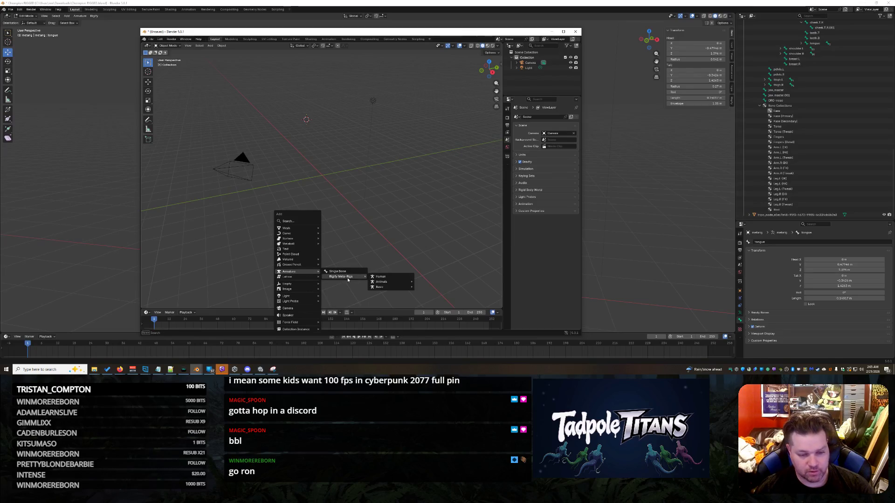
Add a human metarig and expand its armature data in the enlarged outliner
{"action": "left_click", "coordinate": [384, 277]}
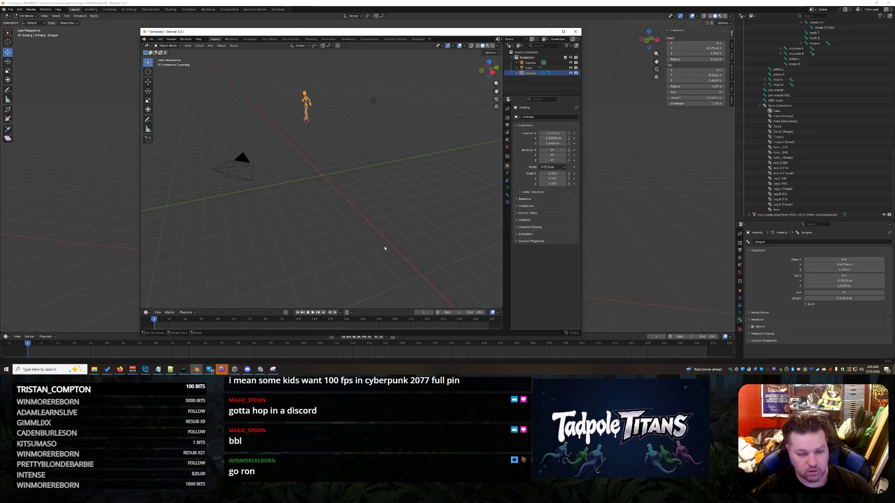
{"action": "left_click", "coordinate": [516, 73]}
{"action": "left_click_drag", "start_coordinate": [534, 96], "coordinate": [533, 248]}
{"action": "left_click", "coordinate": [521, 84]}
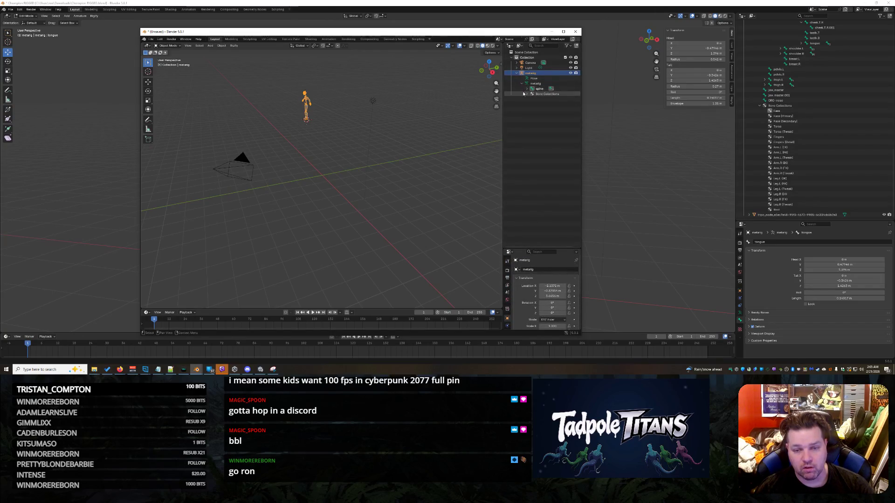
Expand the spine chain to spine.002 and start filtering the outliner by name
{"action": "left_click", "coordinate": [532, 83]}
{"action": "left_click", "coordinate": [533, 93]}
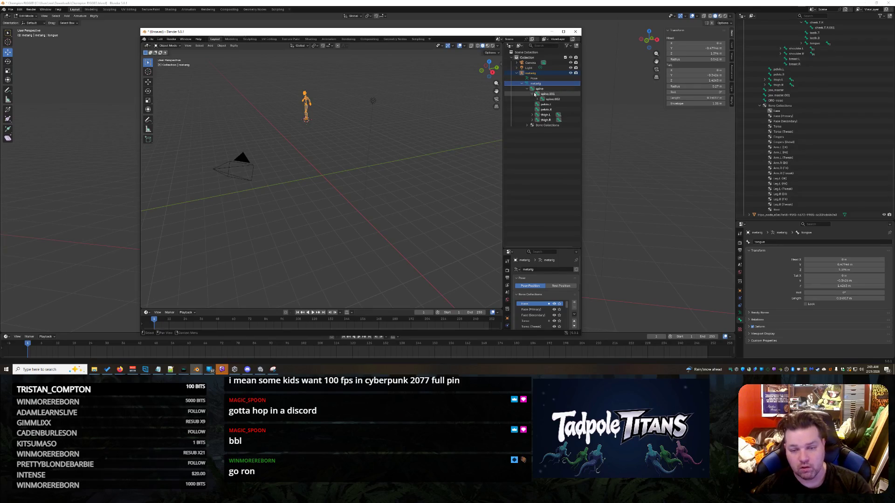
{"action": "left_click", "coordinate": [549, 99]}
{"action": "left_click", "coordinate": [539, 45]}
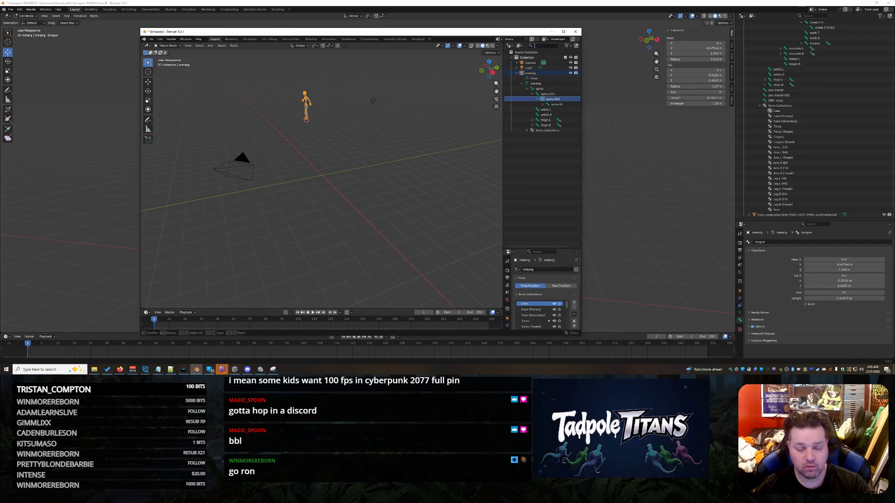
{"action": "type", "text": "face"}
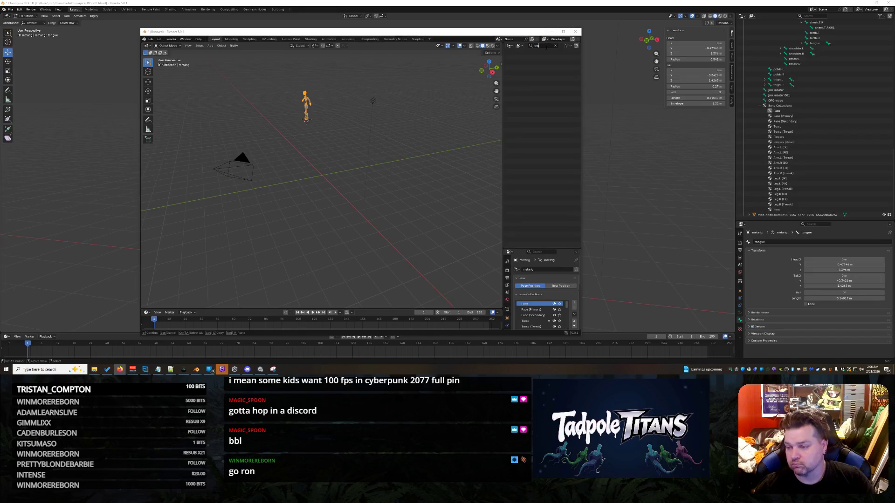
Clear the search, select the metarig and switch it into Pose Mode
{"action": "key", "text": "BackSpace"}
{"action": "key", "text": "BackSpace"}
{"action": "key", "text": "BackSpace"}
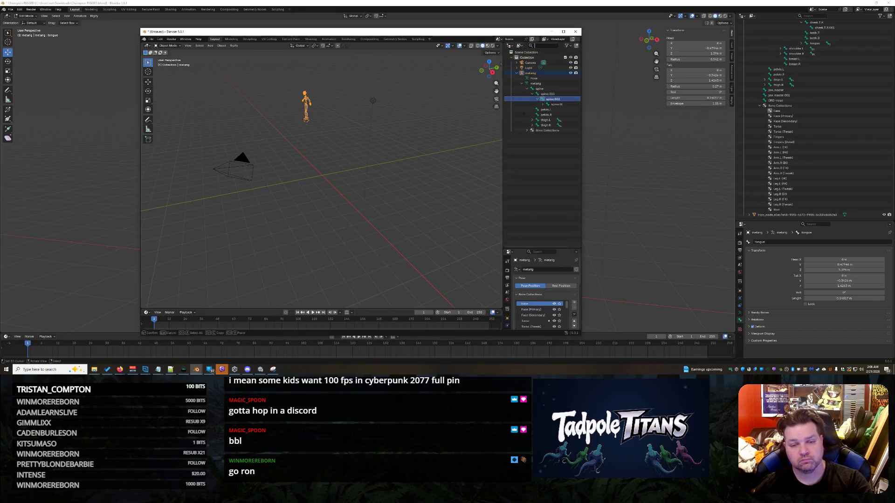
{"action": "left_click", "coordinate": [532, 73]}
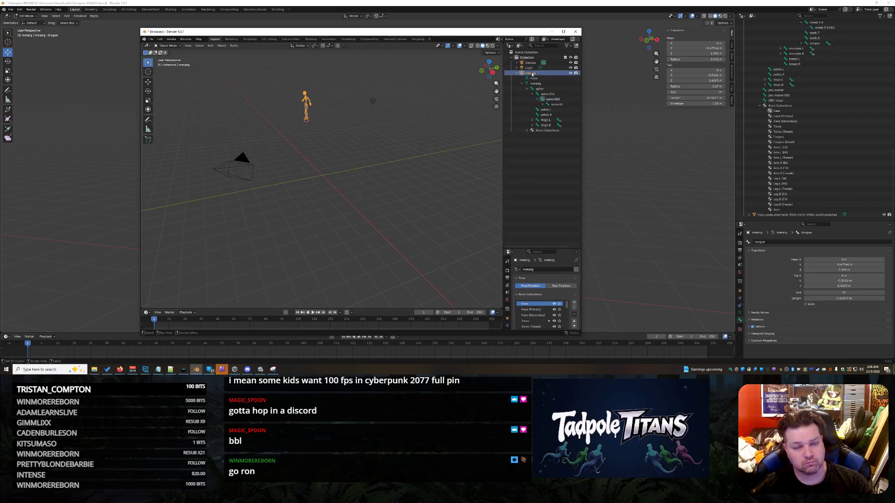
{"action": "left_click", "coordinate": [168, 45]}
{"action": "left_click", "coordinate": [172, 62]}
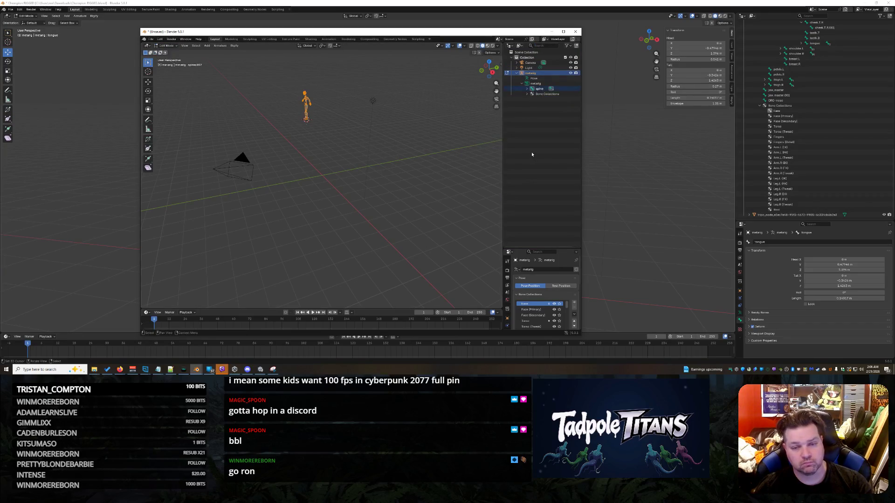
Select spine.002, clear the outliner search again and maximise the reference window
{"action": "left_click", "coordinate": [529, 88]}
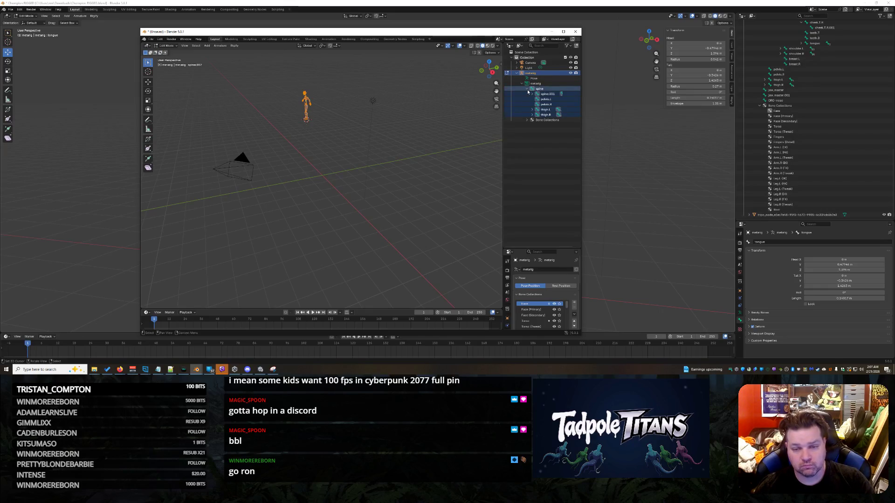
{"action": "left_click", "coordinate": [549, 98]}
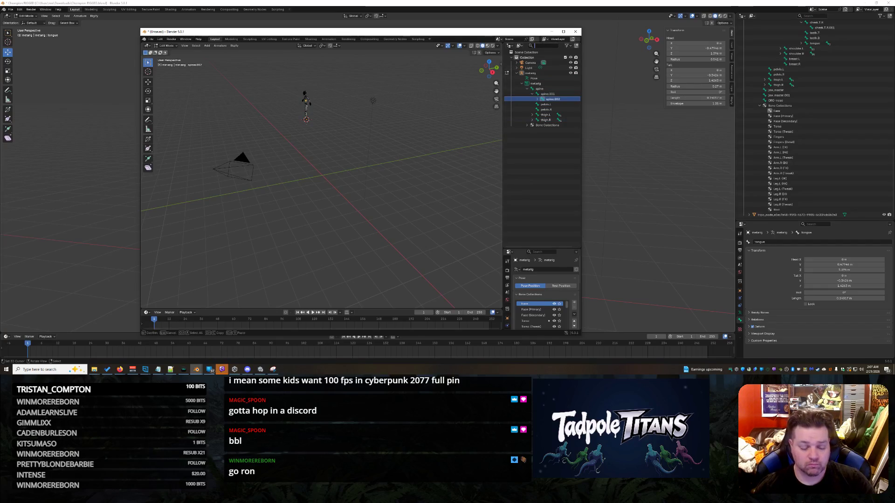
{"action": "type", "text": "to"}
{"action": "key", "text": "BackSpace"}
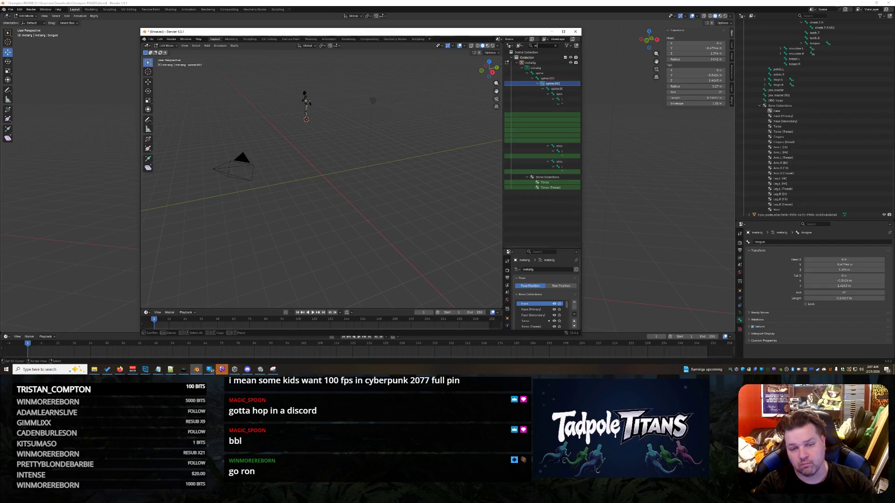
{"action": "type", "text": "o"}
{"action": "key", "text": "BackSpace"}
{"action": "key", "text": "BackSpace"}
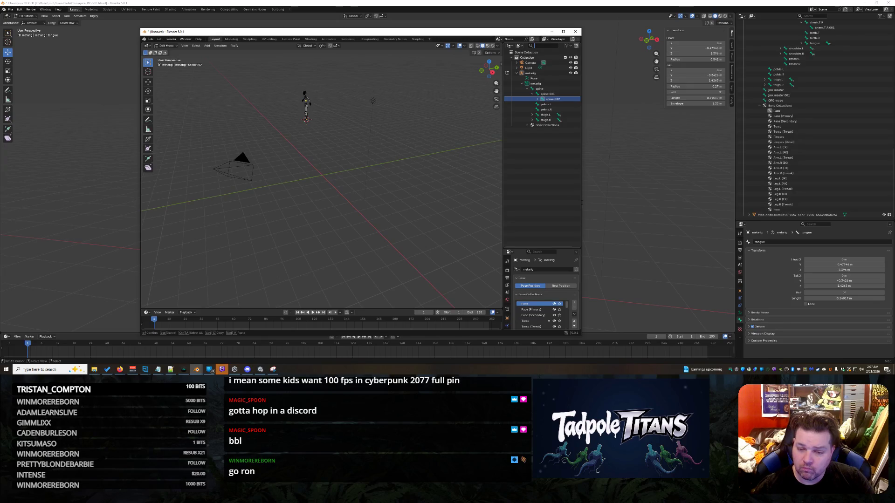
{"action": "left_click_drag", "start_coordinate": [583, 202], "coordinate": [656, 205]}
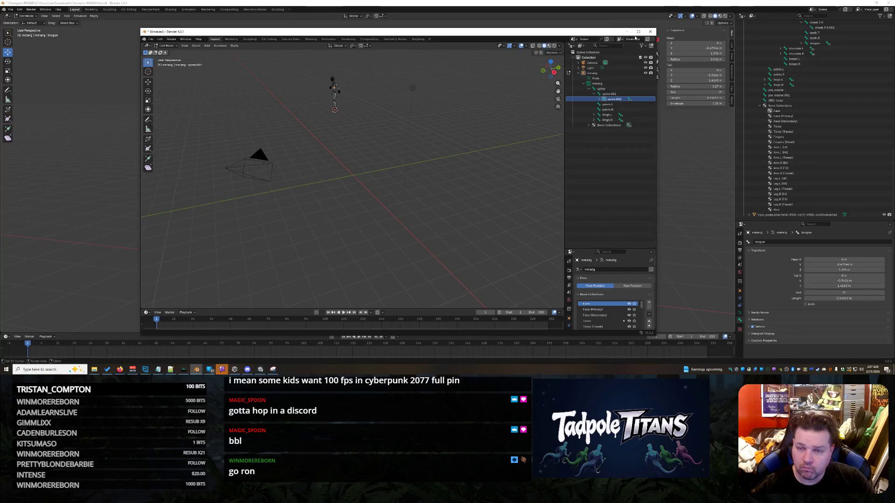
{"action": "left_click", "coordinate": [638, 31]}
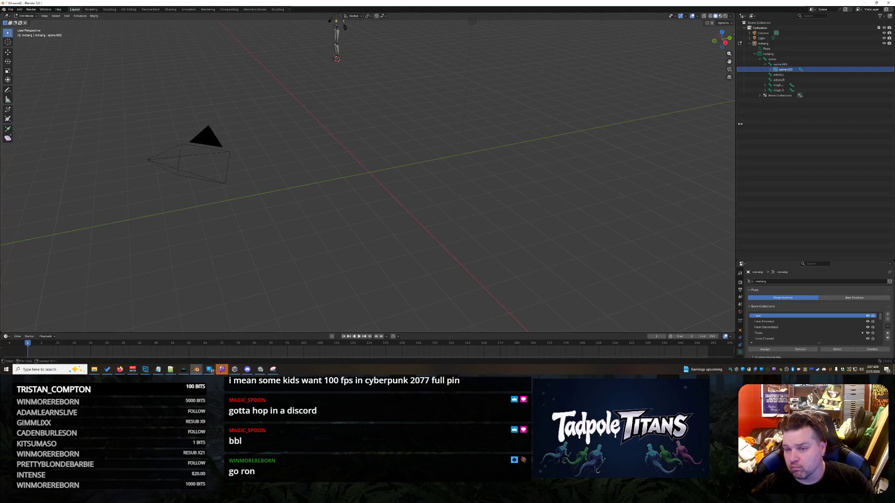
Expand the armature's bone collections, Face (Primary) and thigh.L in the outliner
{"action": "left_click", "coordinate": [770, 54]}
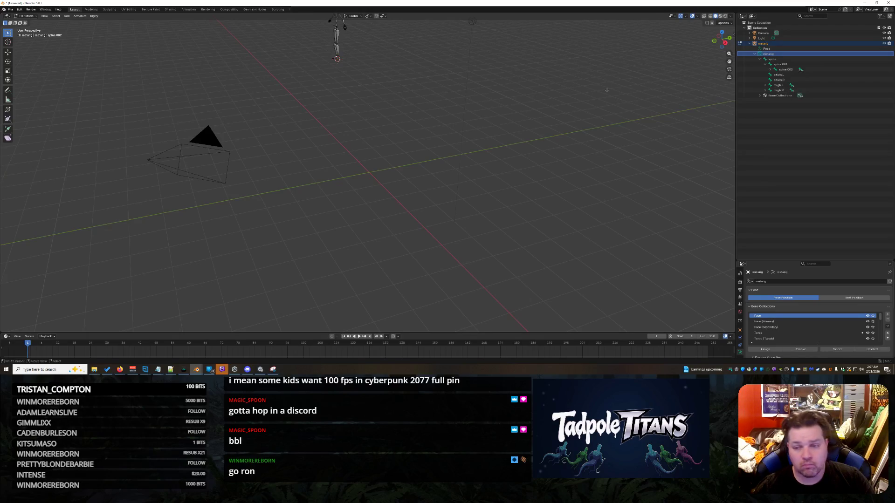
{"action": "left_click", "coordinate": [760, 96]}
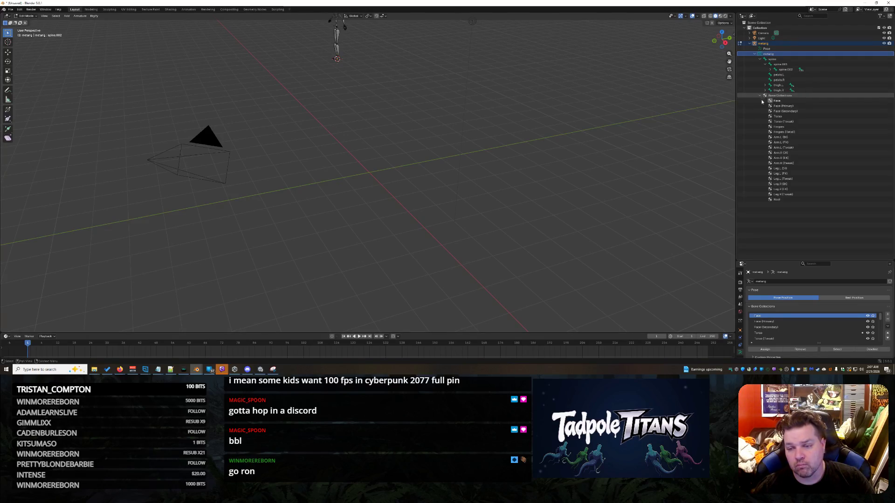
{"action": "left_click", "coordinate": [777, 101]}
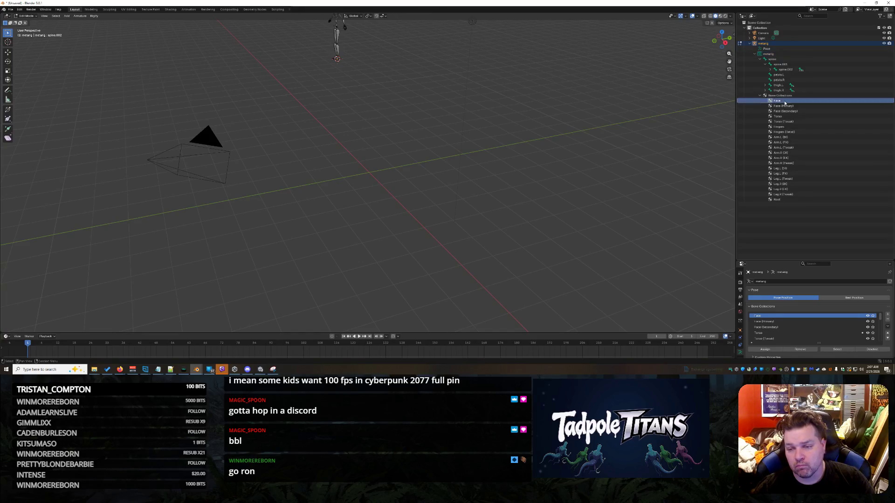
{"action": "left_click", "coordinate": [783, 106]}
{"action": "left_click", "coordinate": [785, 101]}
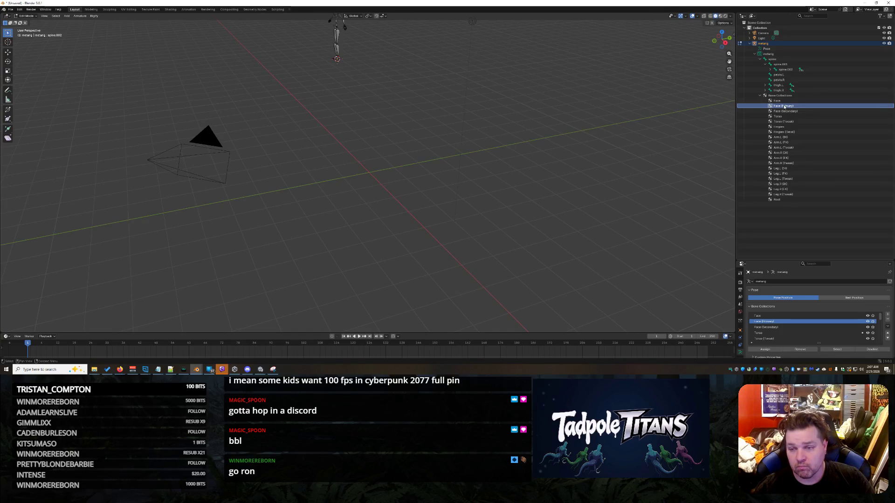
{"action": "left_click", "coordinate": [765, 85]}
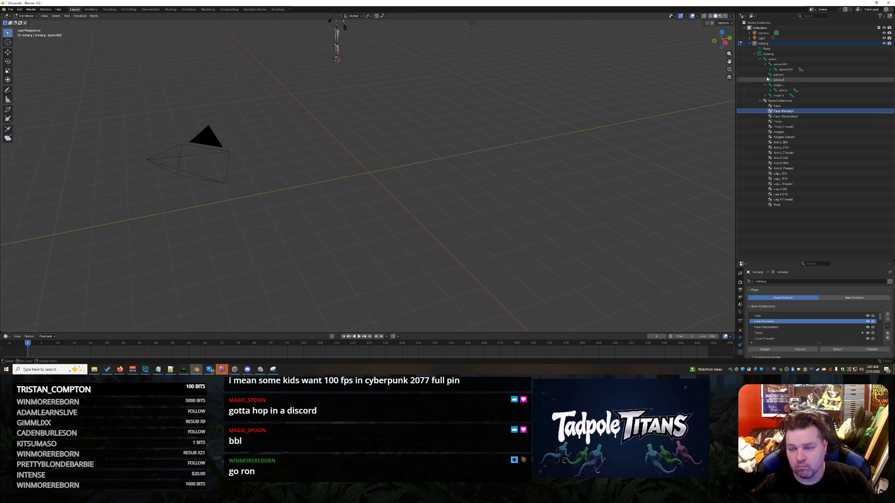
Expand spine.002 through spine.006 down to the face and its child bones
{"action": "left_click", "coordinate": [771, 69]}
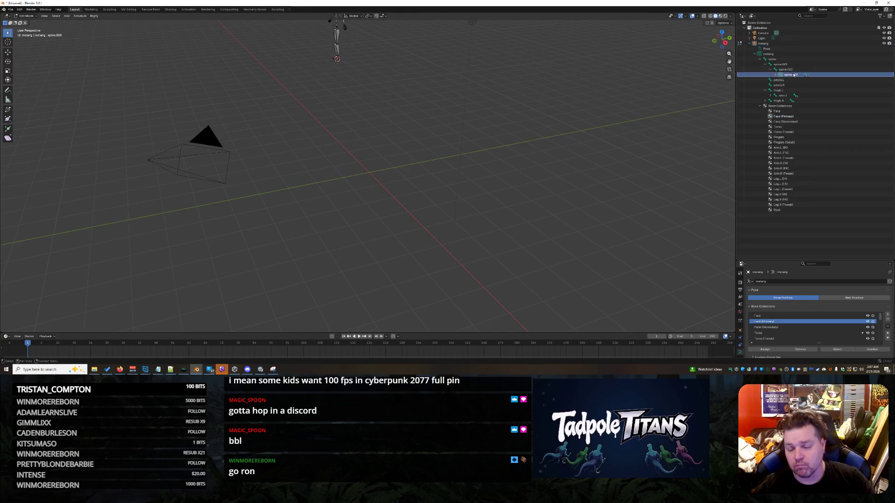
{"action": "left_click", "coordinate": [781, 79]}
{"action": "key", "text": "Right"}
{"action": "key", "text": "Down"}
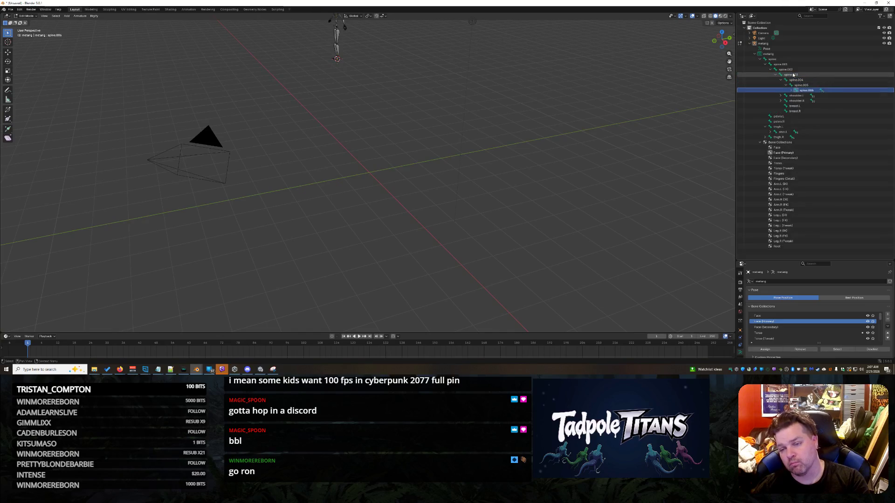
{"action": "key", "text": "Right"}
{"action": "key", "text": "Down"}
{"action": "key", "text": "Right"}
{"action": "key", "text": "Down"}
{"action": "key", "text": "Right"}
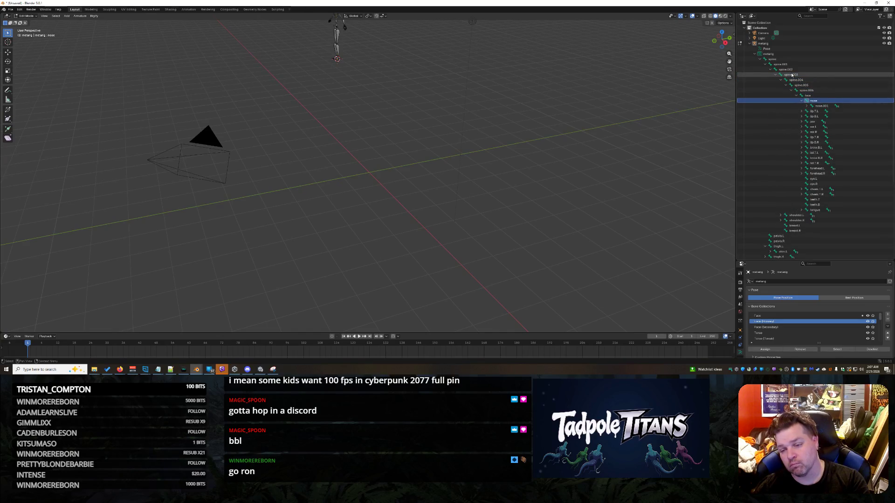
{"action": "key", "text": "Left"}
{"action": "key", "text": "Left"}
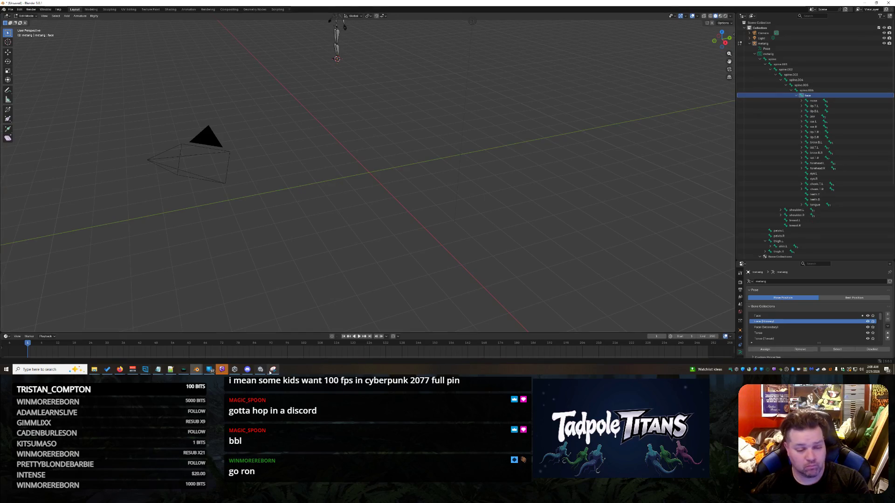
Capture the outliner bone hierarchy with Snipping Tool and copy the image
{"action": "left_click", "coordinate": [272, 369]}
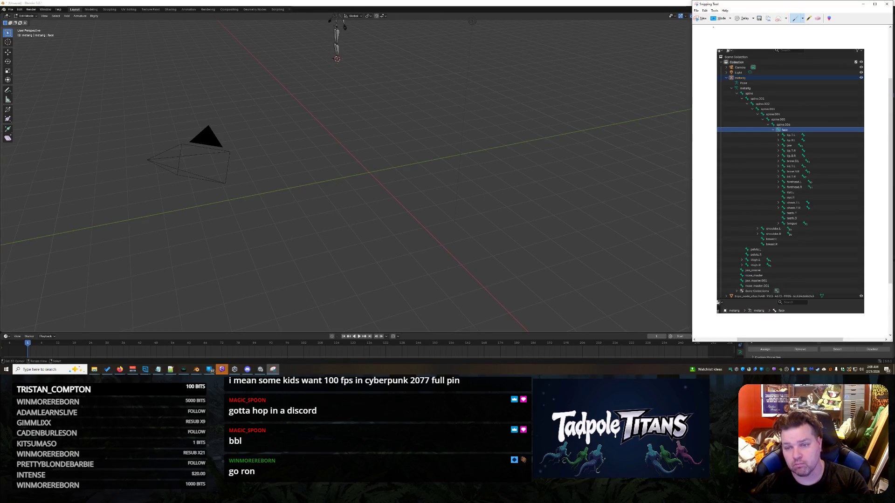
{"action": "left_click", "coordinate": [717, 18]}
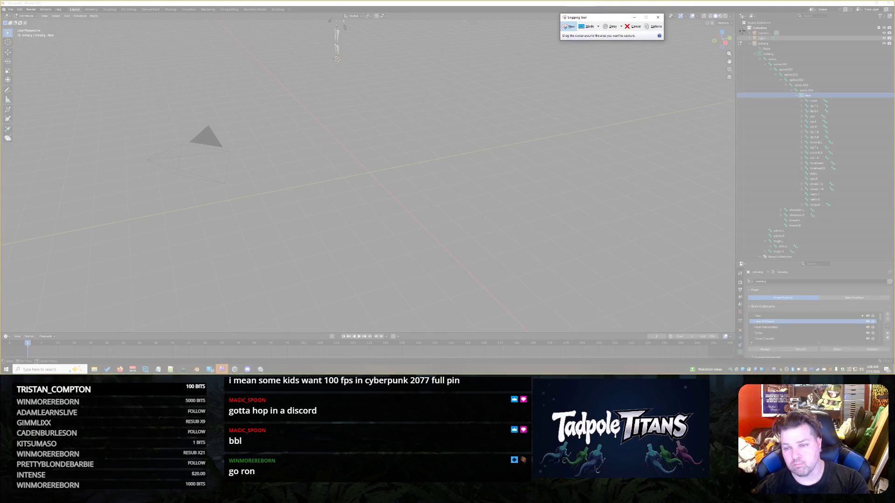
{"action": "left_click_drag", "start_coordinate": [738, 30], "coordinate": [880, 262]}
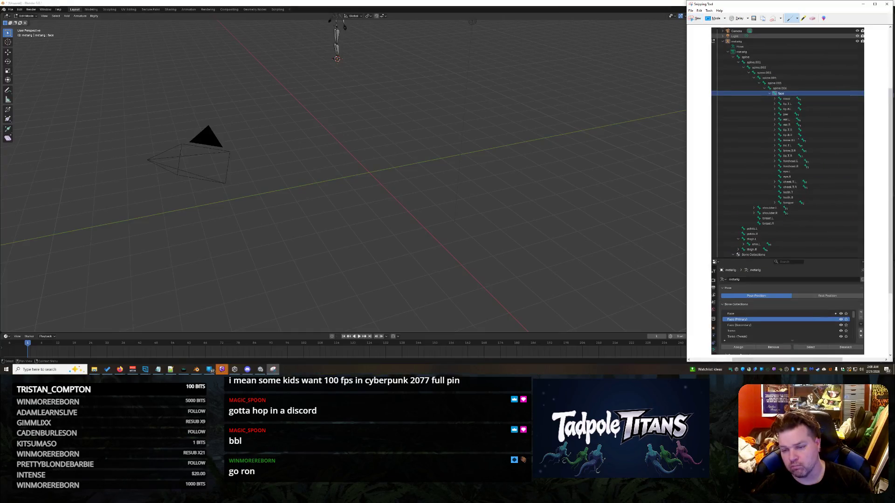
{"action": "right_click", "coordinate": [799, 140]}
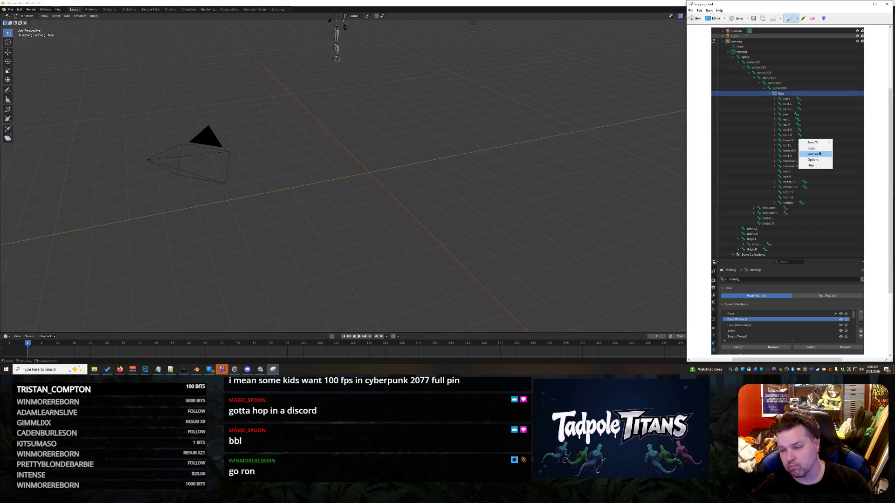
{"action": "left_click", "coordinate": [813, 149]}
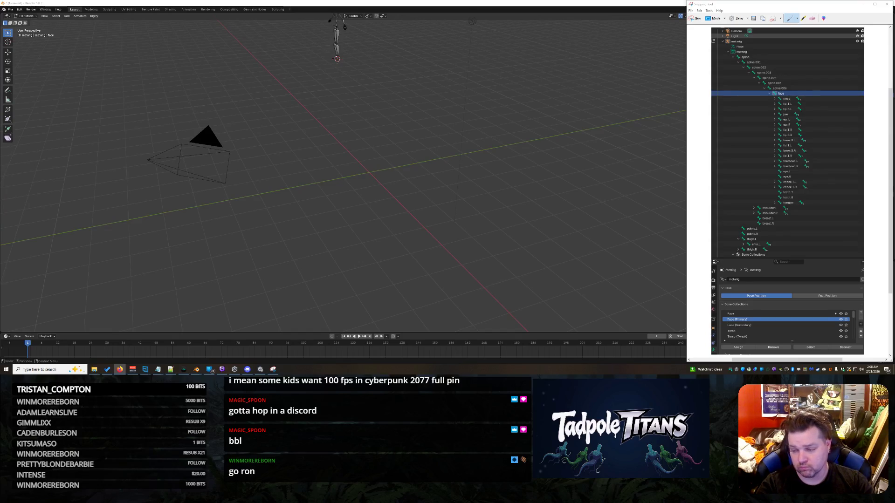
Close Snipping Tool and return to the creature rig's Blender window
{"action": "left_click", "coordinate": [438, 235]}
{"action": "right_click", "coordinate": [438, 235], "text": "shift"}
{"action": "mouse_move", "coordinate": [196, 369]}
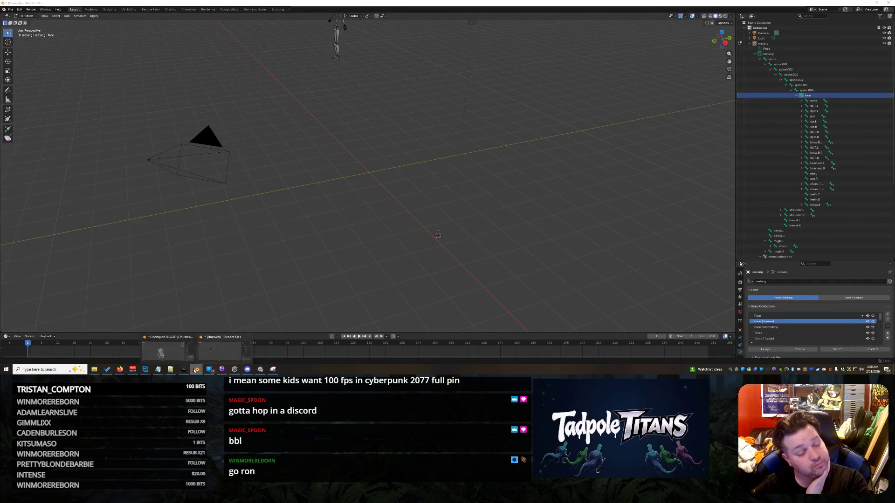
{"action": "left_click", "coordinate": [167, 350]}
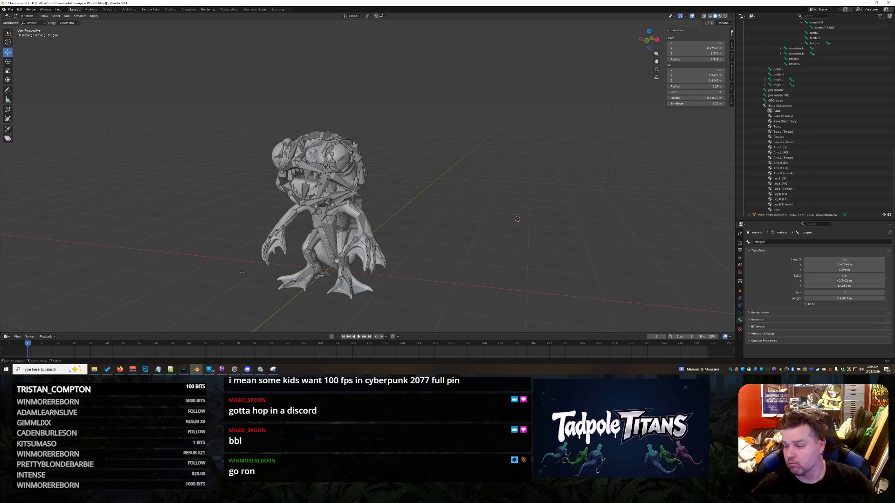
{"action": "left_click", "coordinate": [799, 101]}
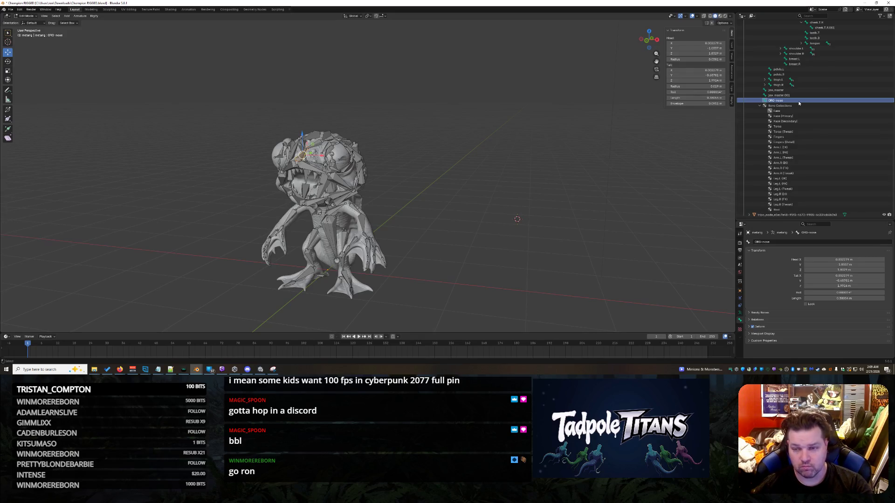
{"action": "scroll", "coordinate": [814, 102], "scroll_direction": "up", "scroll_amount": 3}
{"action": "scroll", "coordinate": [813, 102], "scroll_direction": "up", "scroll_amount": 7}
{"action": "scroll", "coordinate": [814, 102], "scroll_direction": "up", "scroll_amount": 3}
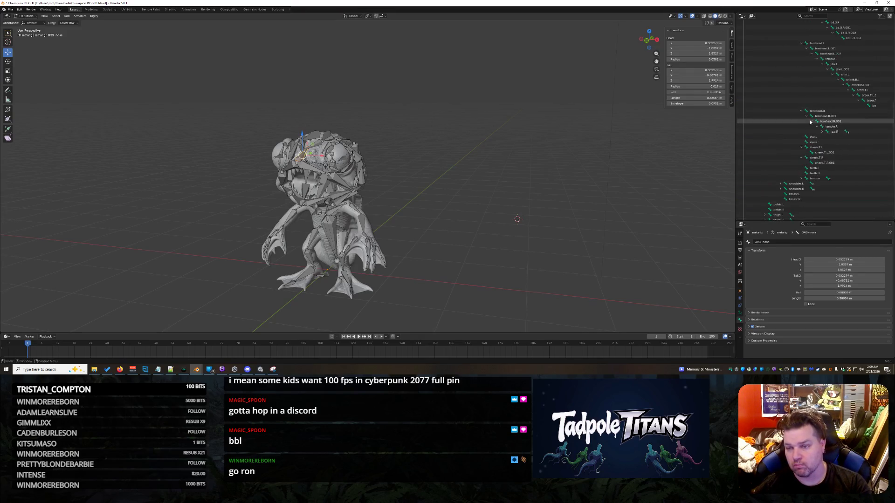
{"action": "scroll", "coordinate": [845, 165], "scroll_direction": "up", "scroll_amount": 2}
{"action": "scroll", "coordinate": [850, 163], "scroll_direction": "up", "scroll_amount": 2}
{"action": "scroll", "coordinate": [853, 162], "scroll_direction": "up", "scroll_amount": 1}
{"action": "scroll", "coordinate": [851, 157], "scroll_direction": "up", "scroll_amount": 3}
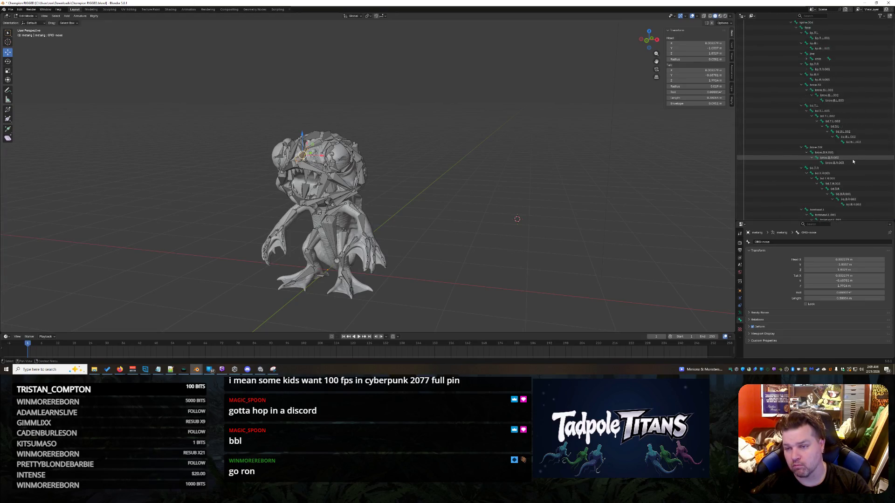
{"action": "scroll", "coordinate": [842, 139], "scroll_direction": "up", "scroll_amount": 3}
{"action": "scroll", "coordinate": [831, 126], "scroll_direction": "up", "scroll_amount": 2}
{"action": "scroll", "coordinate": [824, 113], "scroll_direction": "down", "scroll_amount": 2}
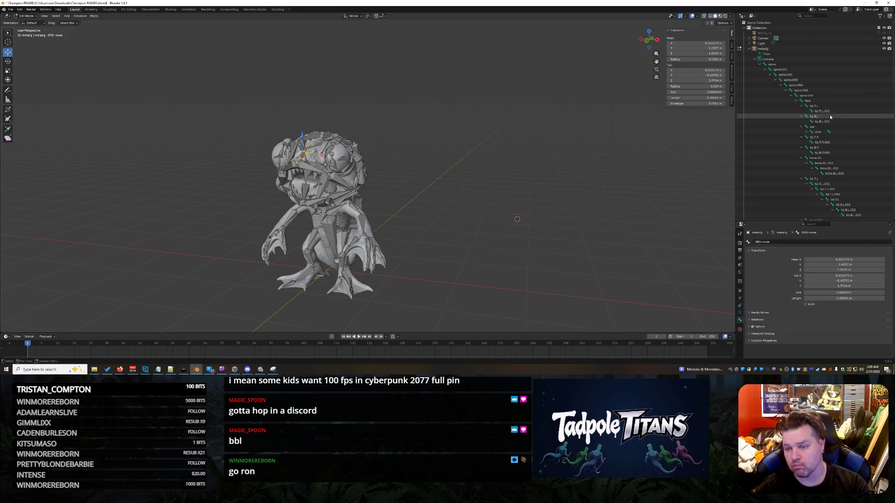
{"action": "scroll", "coordinate": [826, 116], "scroll_direction": "down", "scroll_amount": 2}
{"action": "scroll", "coordinate": [831, 120], "scroll_direction": "down", "scroll_amount": 1}
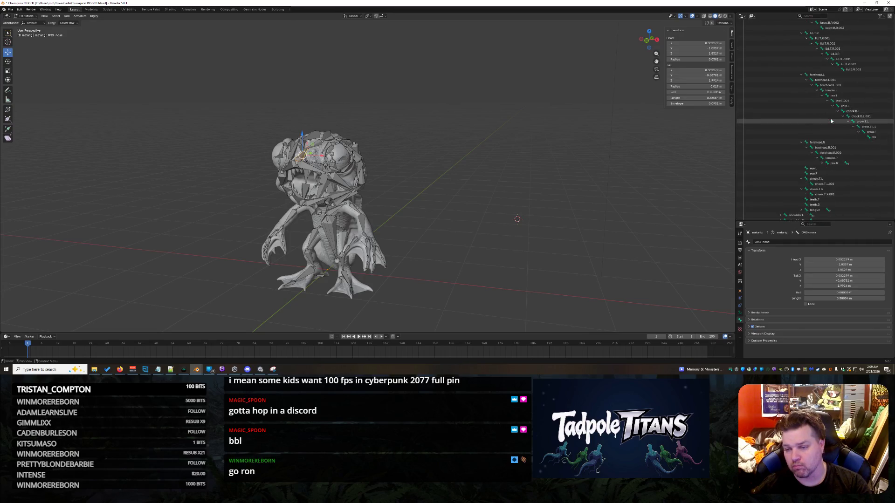
{"action": "scroll", "coordinate": [829, 118], "scroll_direction": "down", "scroll_amount": 3}
{"action": "scroll", "coordinate": [812, 110], "scroll_direction": "down", "scroll_amount": 3}
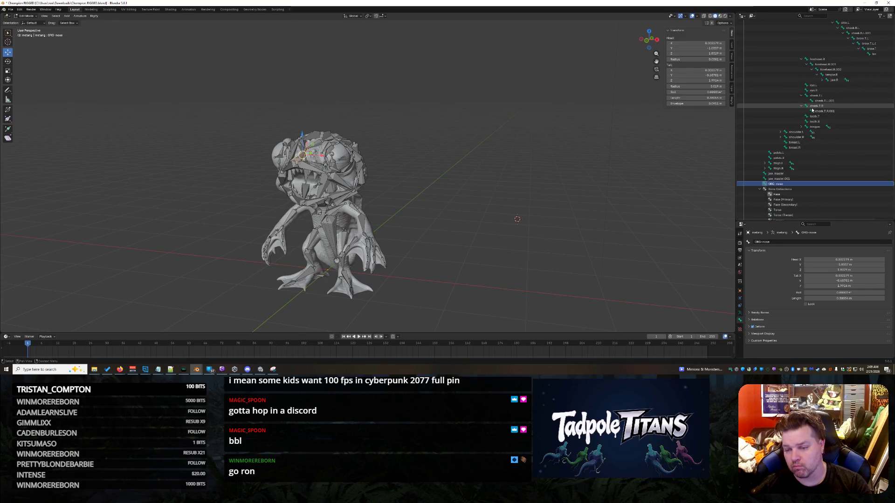
{"action": "scroll", "coordinate": [812, 110], "scroll_direction": "up", "scroll_amount": 5}
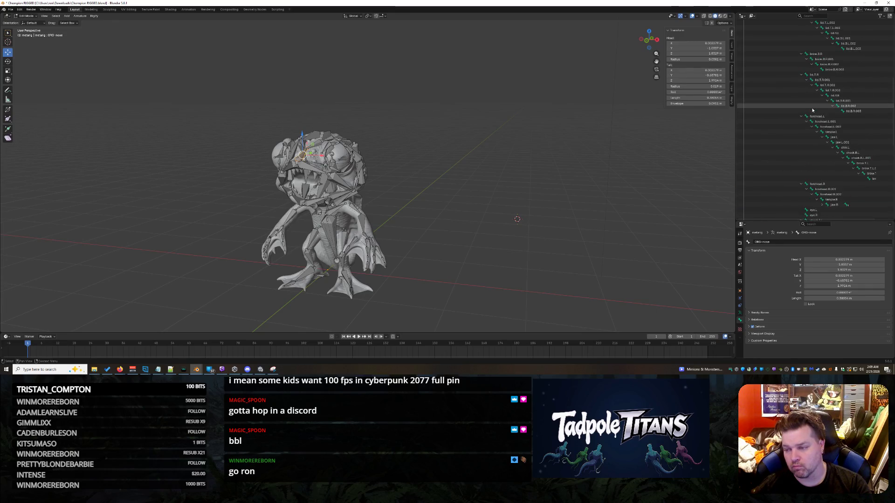
{"action": "scroll", "coordinate": [812, 111], "scroll_direction": "up", "scroll_amount": 5}
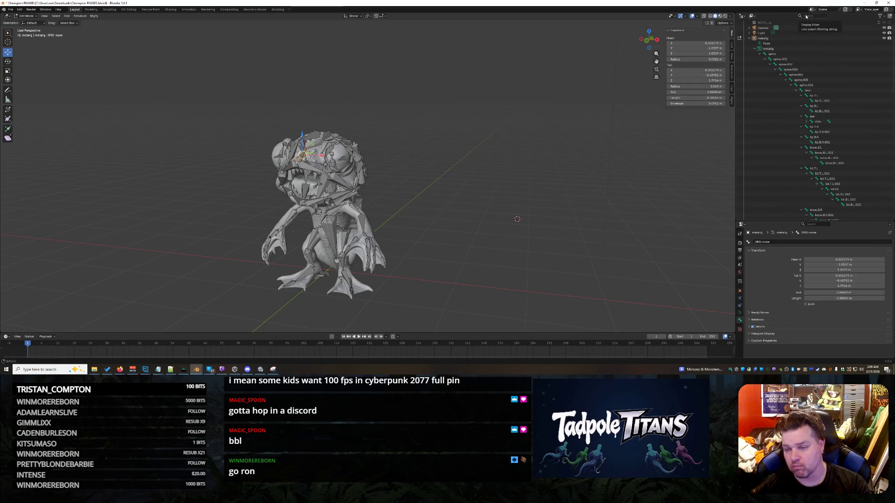
{"action": "scroll", "coordinate": [822, 24], "scroll_direction": "down", "scroll_amount": 3}
{"action": "scroll", "coordinate": [822, 23], "scroll_direction": "down", "scroll_amount": 3}
{"action": "scroll", "coordinate": [820, 49], "scroll_direction": "down", "scroll_amount": 2}
{"action": "scroll", "coordinate": [820, 78], "scroll_direction": "down", "scroll_amount": 3}
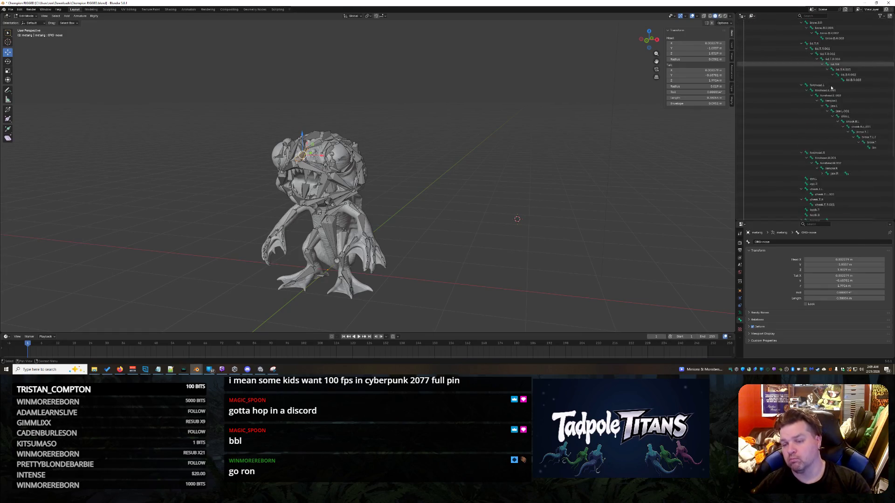
{"action": "scroll", "coordinate": [816, 113], "scroll_direction": "down", "scroll_amount": 3}
{"action": "scroll", "coordinate": [859, 113], "scroll_direction": "up", "scroll_amount": 2}
{"action": "scroll", "coordinate": [859, 114], "scroll_direction": "up", "scroll_amount": 3}
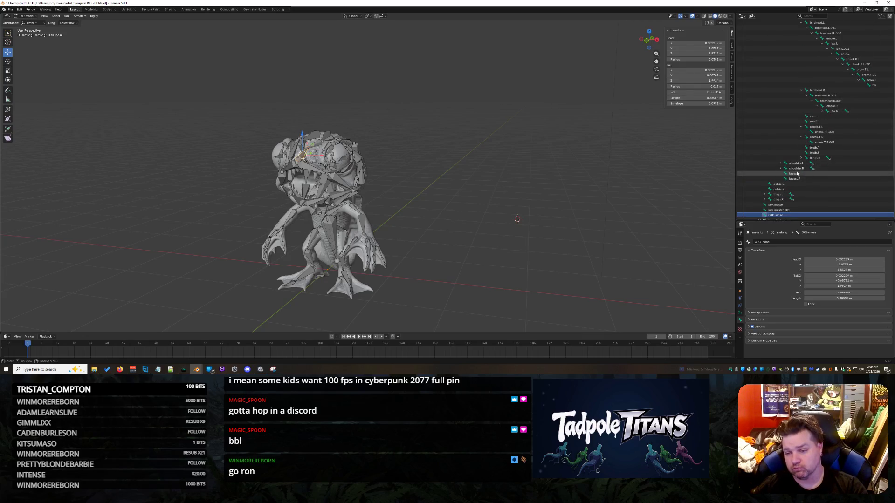
{"action": "scroll", "coordinate": [830, 172], "scroll_direction": "up", "scroll_amount": 3}
{"action": "scroll", "coordinate": [818, 140], "scroll_direction": "up", "scroll_amount": 2}
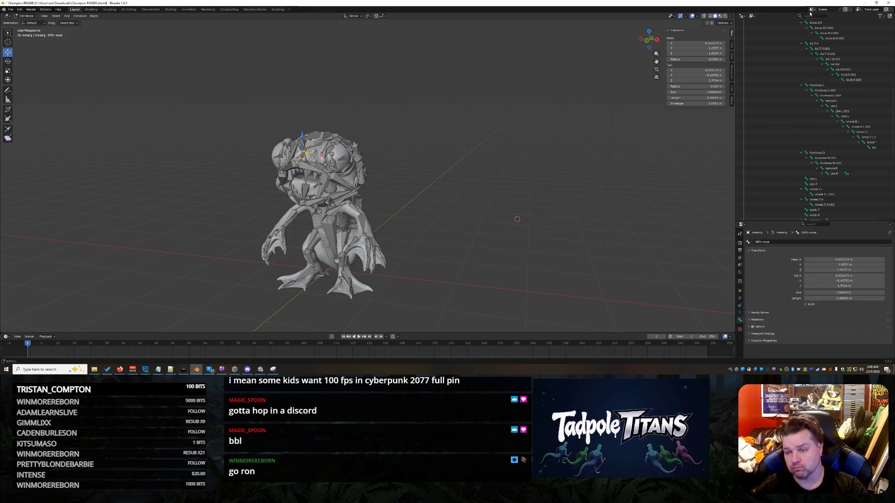
{"action": "left_click", "coordinate": [813, 16]}
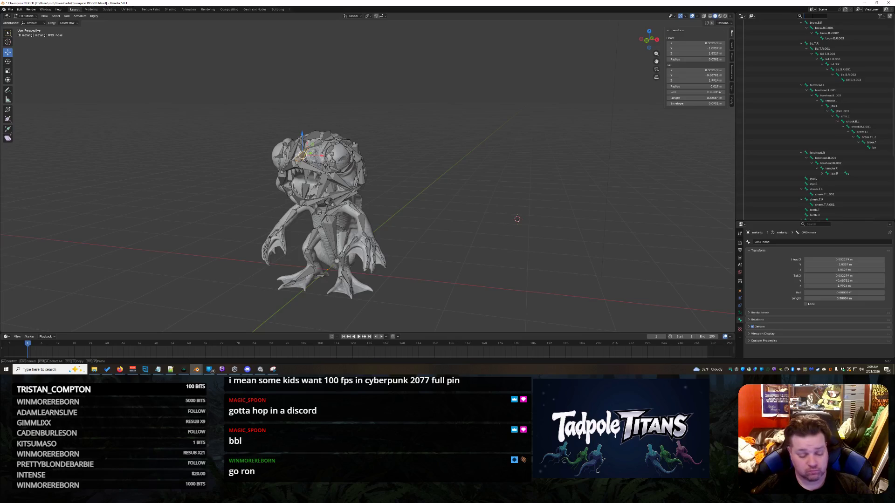
{"action": "type", "text": "forehead"}
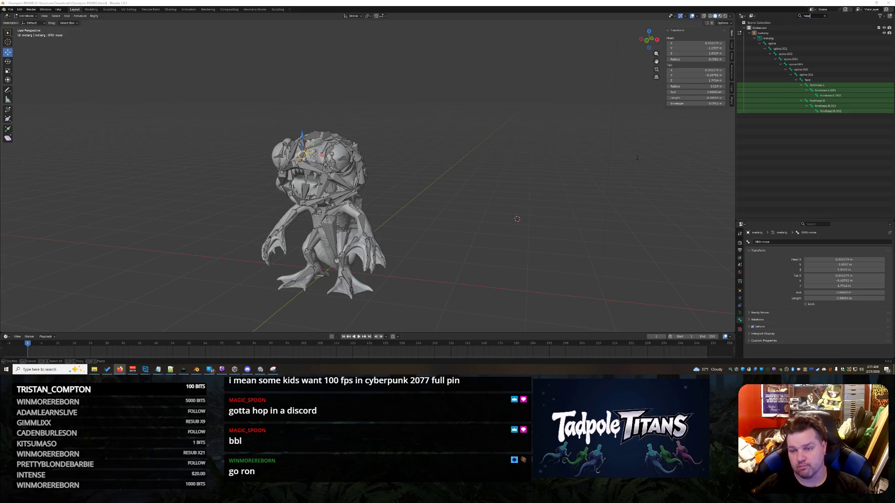
Parent ORG-nose under spine.006 with Keep Offset after clearing the name filter
{"action": "left_click", "coordinate": [824, 17]}
{"action": "scroll", "coordinate": [813, 175], "scroll_direction": "down", "scroll_amount": 3}
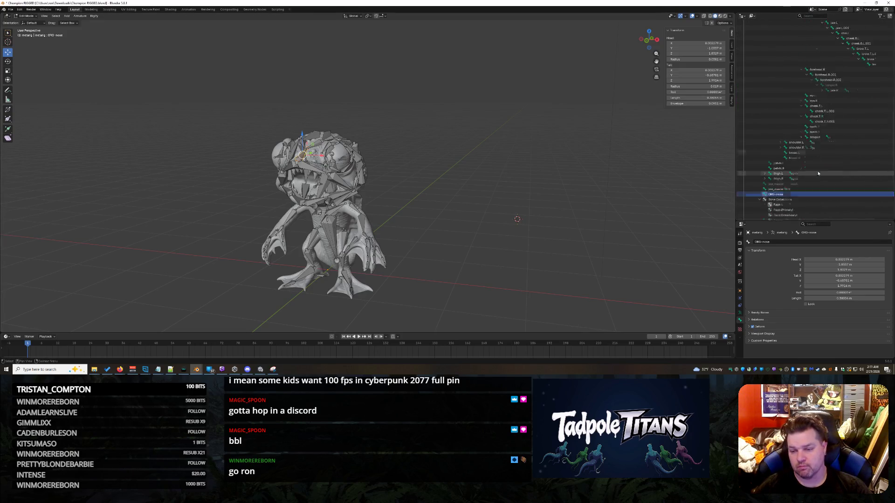
{"action": "scroll", "coordinate": [790, 165], "scroll_direction": "up", "scroll_amount": 3}
{"action": "scroll", "coordinate": [796, 160], "scroll_direction": "up", "scroll_amount": 3}
{"action": "scroll", "coordinate": [801, 153], "scroll_direction": "up", "scroll_amount": 3}
{"action": "scroll", "coordinate": [807, 144], "scroll_direction": "up", "scroll_amount": 3}
{"action": "left_click", "coordinate": [796, 95]}
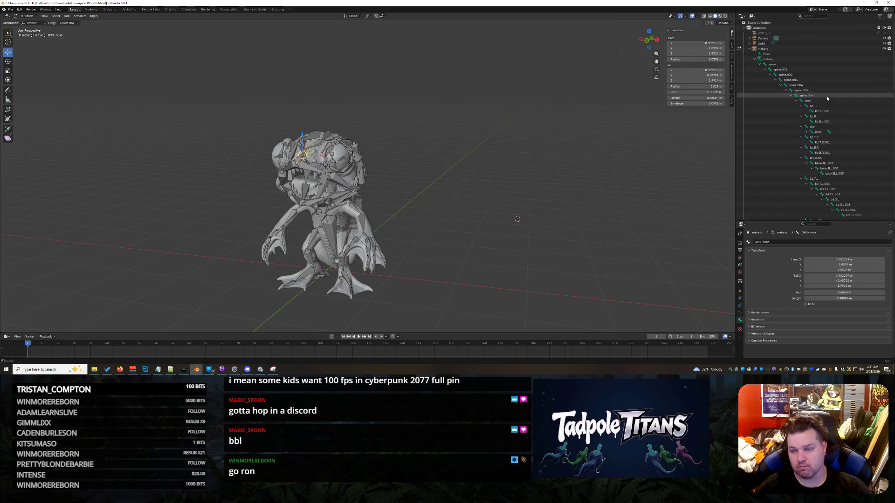
{"action": "key", "text": "ctrl+p"}
{"action": "left_click", "coordinate": [606, 189]}
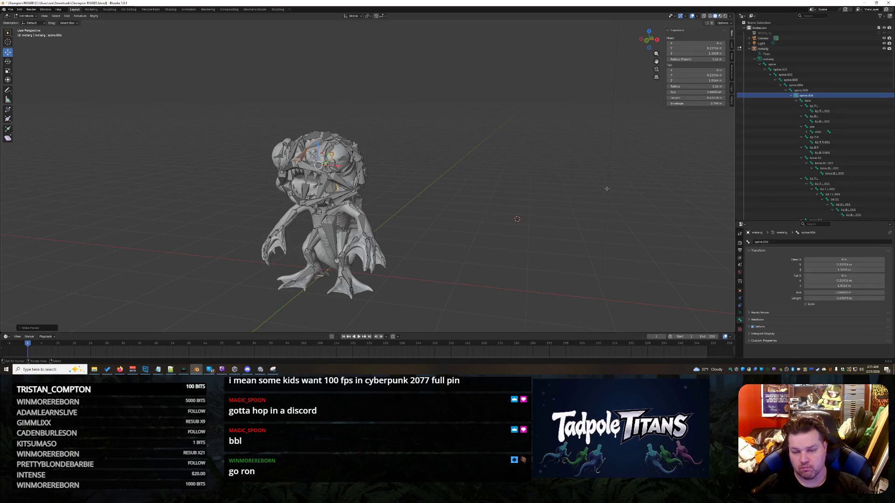
{"action": "left_click", "coordinate": [523, 245]}
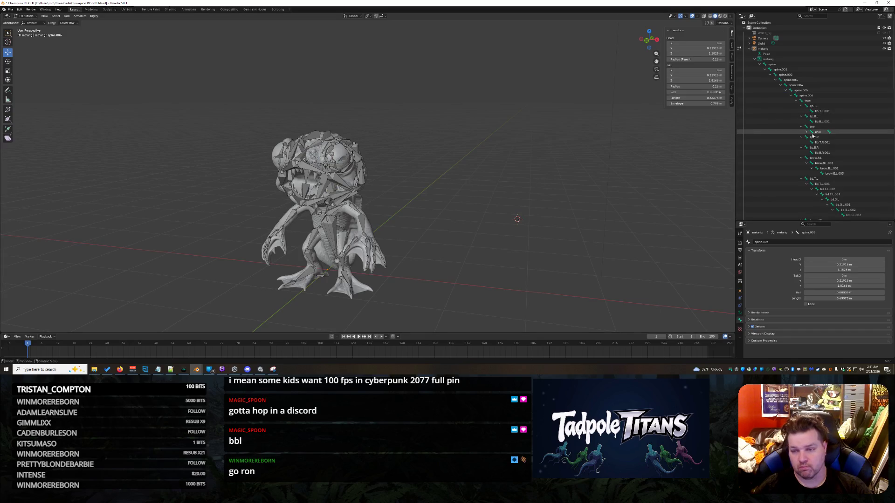
{"action": "left_click", "coordinate": [797, 102]}
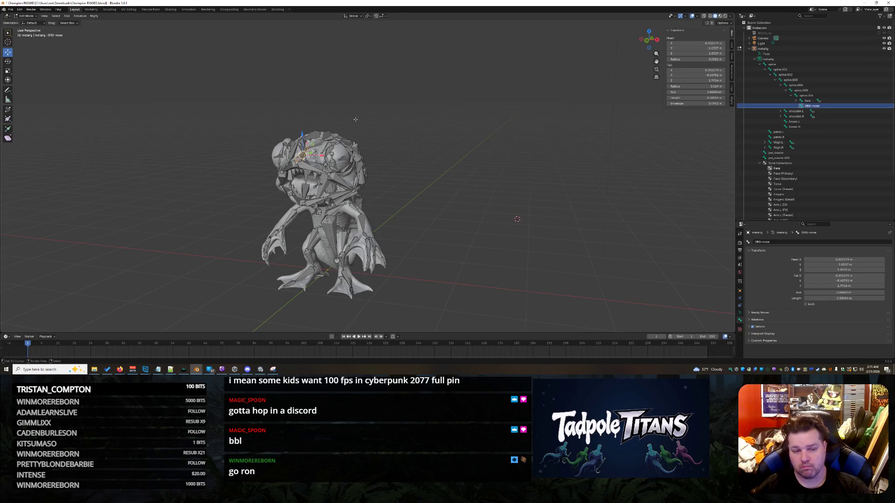
Select all bones and run Generate Rig from the Armature data's Rigify panel
{"action": "key", "text": "a"}
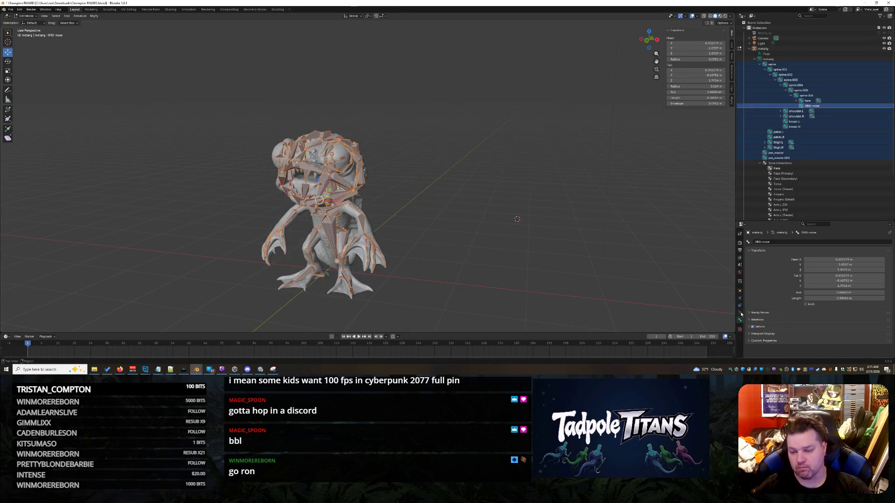
{"action": "left_click", "coordinate": [741, 313]}
{"action": "scroll", "coordinate": [804, 294], "scroll_direction": "down", "scroll_amount": 2}
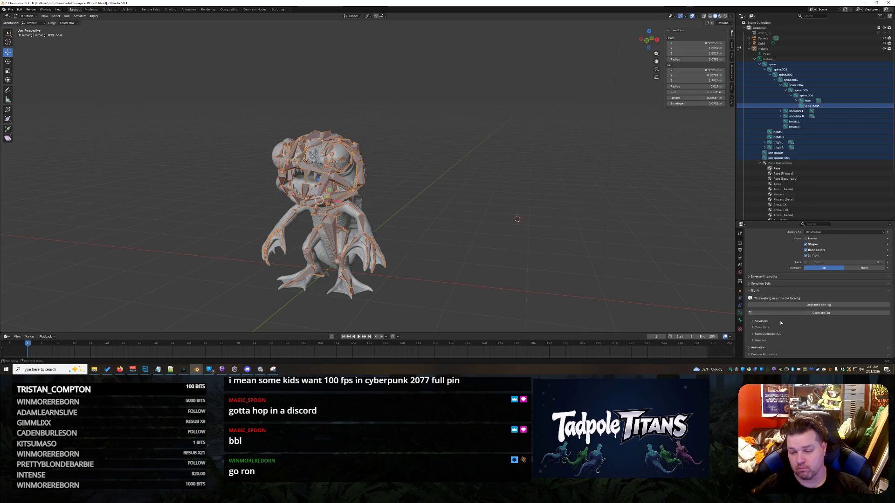
{"action": "left_click", "coordinate": [830, 314]}
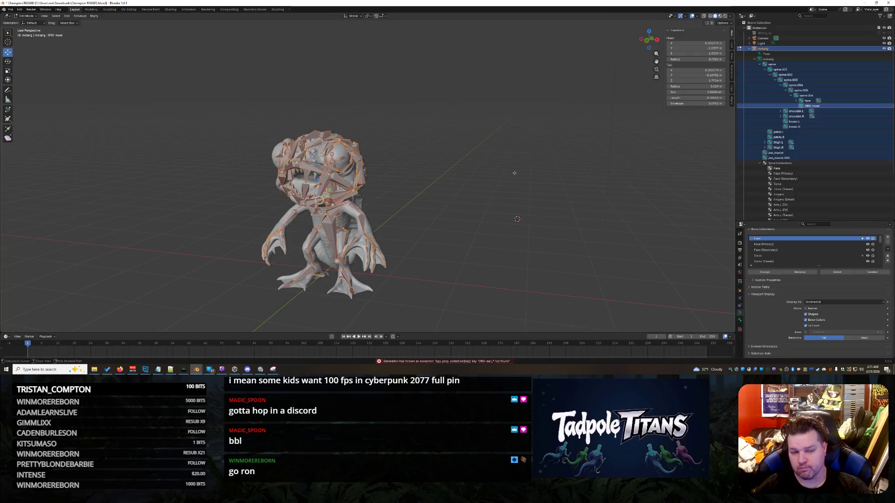
Read the ORG-ear.L not found error in the Info Log, then clear the selection
{"action": "left_click", "coordinate": [447, 361]}
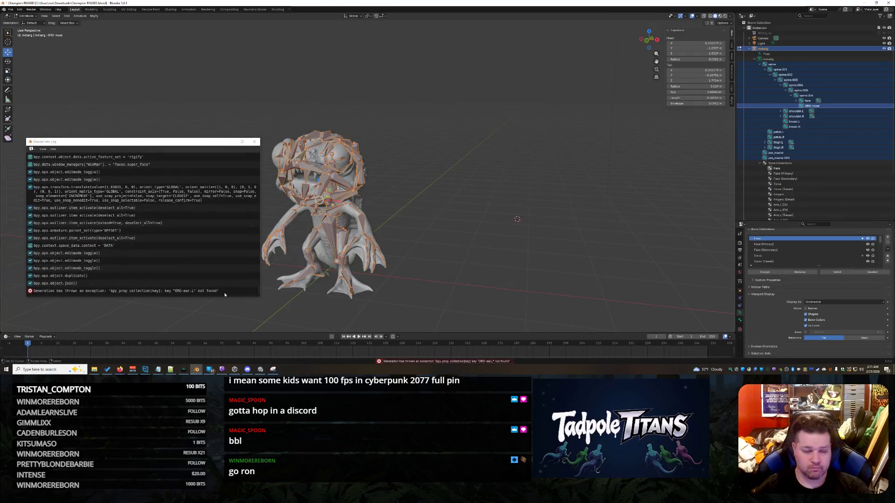
{"action": "left_click", "coordinate": [214, 291]}
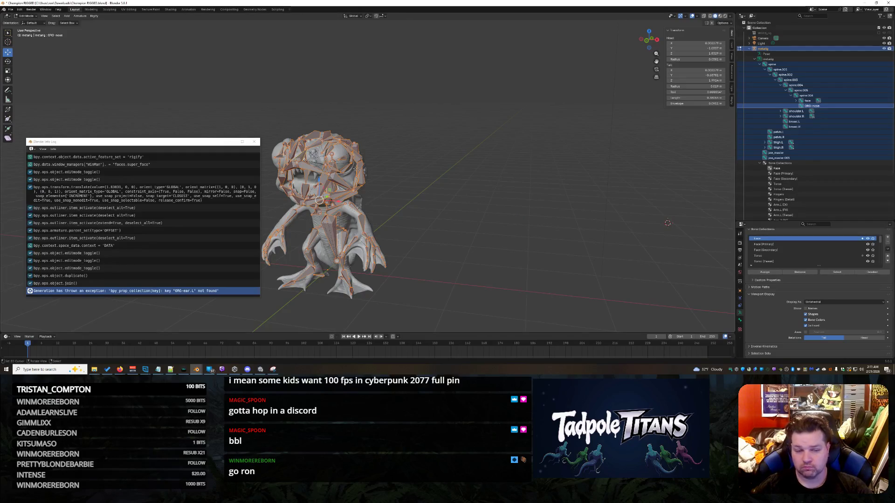
{"action": "left_click", "coordinate": [255, 142]}
{"action": "key", "text": "alt+a"}
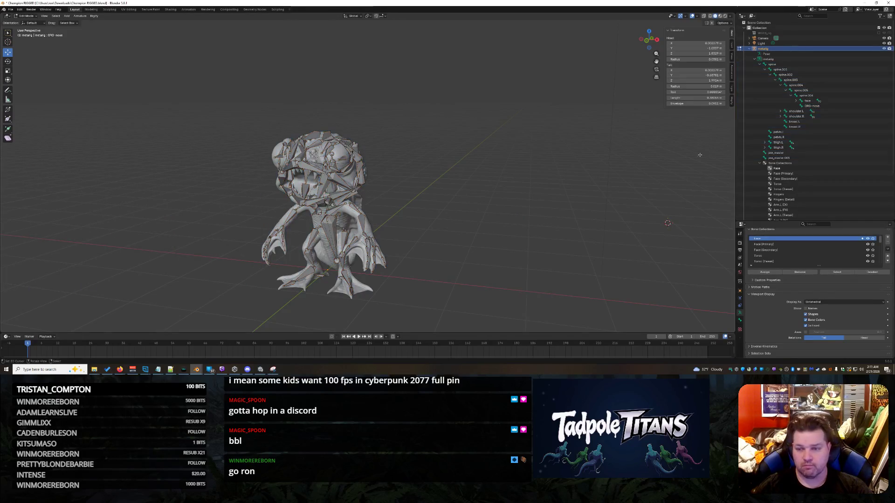
Inspect ORG-nose, then select a bone on top of the head from front and side views
{"action": "left_click", "coordinate": [812, 106]}
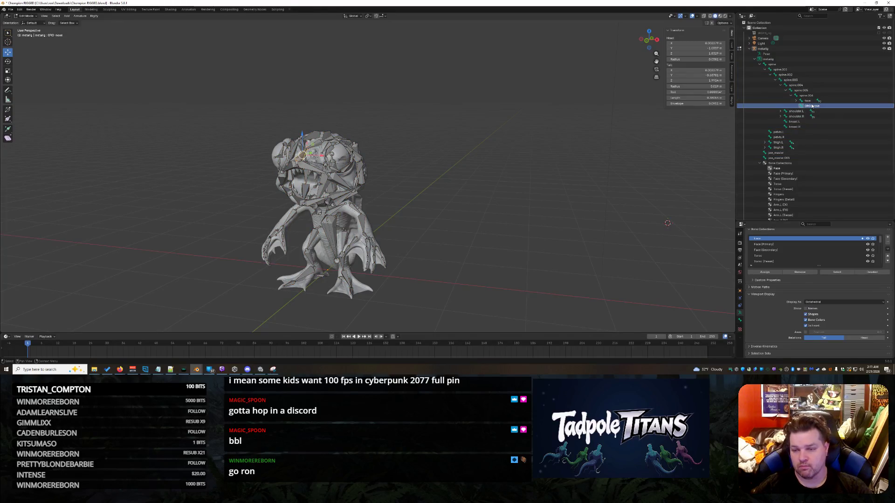
{"action": "right_click", "coordinate": [812, 105]}
{"action": "key", "text": "Escape"}
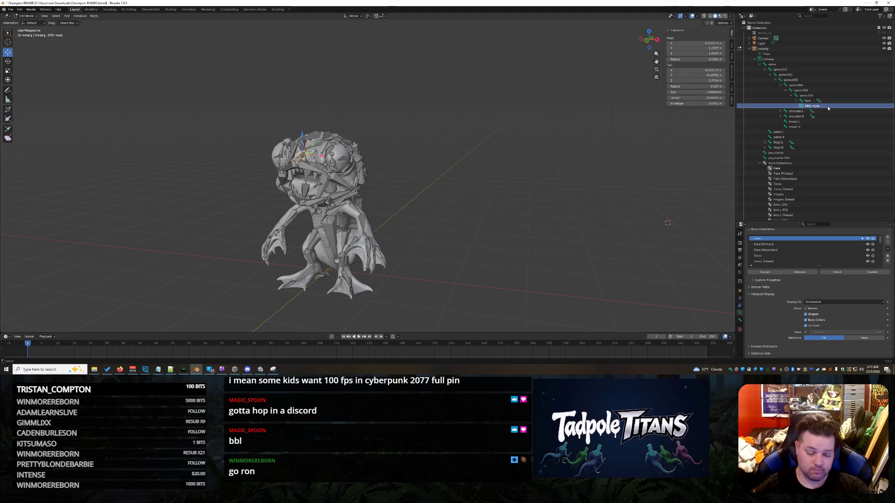
{"action": "key", "text": "KP_1"}
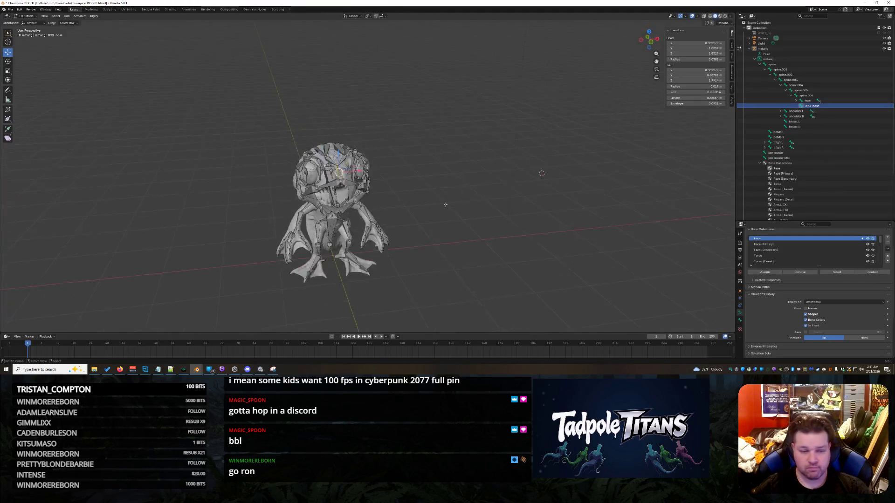
{"action": "scroll", "coordinate": [435, 208], "scroll_direction": "up", "scroll_amount": 2}
{"action": "scroll", "coordinate": [423, 202], "scroll_direction": "up", "scroll_amount": 1}
{"action": "mouse_move", "coordinate": [421, 201]}
{"action": "middle_mouse_down"}
{"action": "mouse_move", "coordinate": [461, 203]}
{"action": "mouse_move", "coordinate": [427, 206]}
{"action": "mouse_move", "coordinate": [458, 206]}
{"action": "mouse_move", "coordinate": [464, 143]}
{"action": "middle_mouse_up"}
{"action": "scroll", "coordinate": [433, 210], "scroll_direction": "up", "scroll_amount": 2}
{"action": "scroll", "coordinate": [451, 218], "scroll_direction": "up", "scroll_amount": 1}
{"action": "scroll", "coordinate": [451, 218], "scroll_direction": "up", "scroll_amount": 1}
{"action": "scroll", "coordinate": [464, 142], "scroll_direction": "up", "scroll_amount": 2}
{"action": "scroll", "coordinate": [464, 140], "scroll_direction": "up", "scroll_amount": 1}
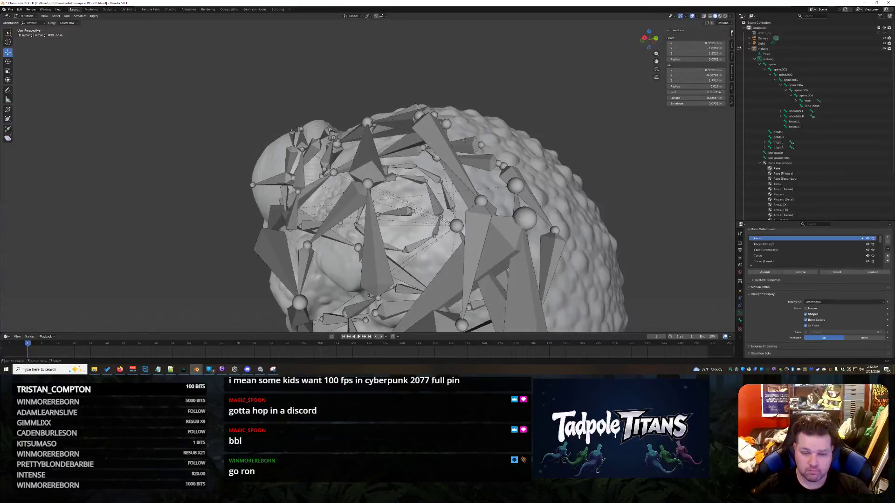
{"action": "left_click", "coordinate": [449, 148]}
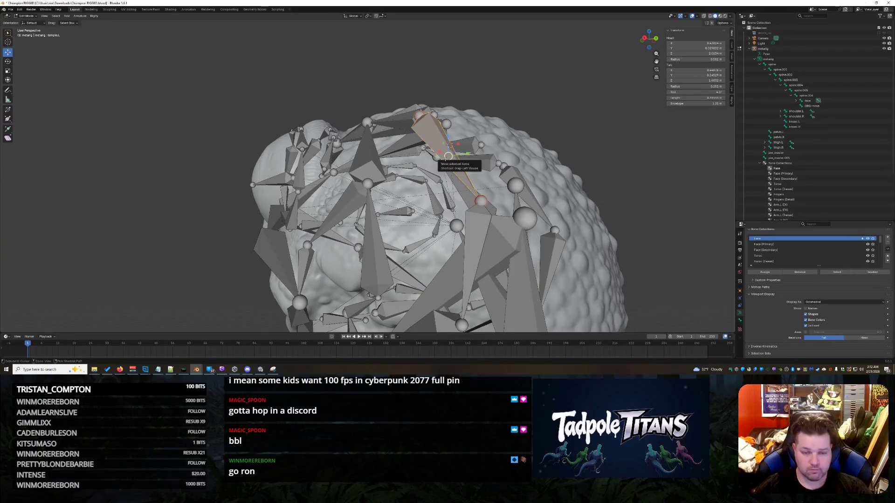
{"action": "scroll", "coordinate": [448, 155], "scroll_direction": "down", "scroll_amount": 5}
{"action": "mouse_move", "coordinate": [447, 156]}
{"action": "middle_mouse_down"}
{"action": "mouse_move", "coordinate": [509, 219]}
{"action": "mouse_move", "coordinate": [440, 212]}
{"action": "middle_mouse_up"}
{"action": "scroll", "coordinate": [507, 219], "scroll_direction": "up", "scroll_amount": 3}
Extrude a new bone straight up from the head and rename it as the missing ORG-ear bone
{"action": "key", "text": "e"}
{"action": "key", "text": "Return"}
{"action": "left_click", "coordinate": [404, 96]}
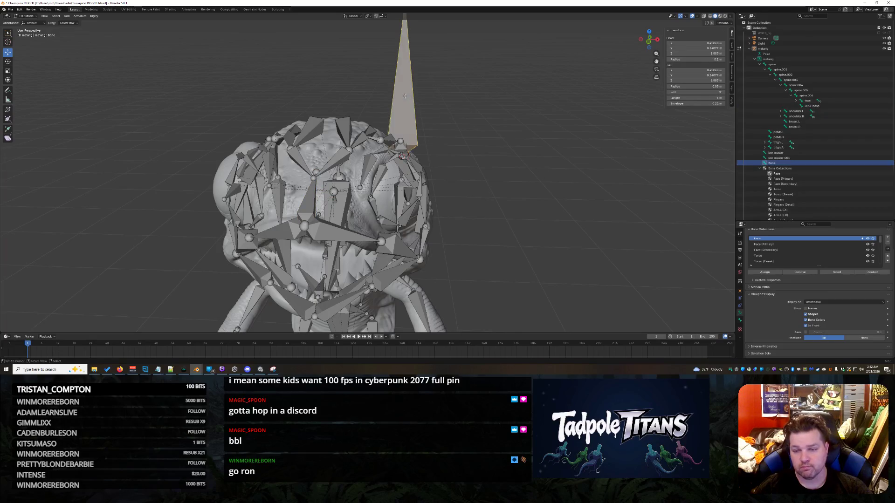
{"action": "double_click", "coordinate": [772, 163]}
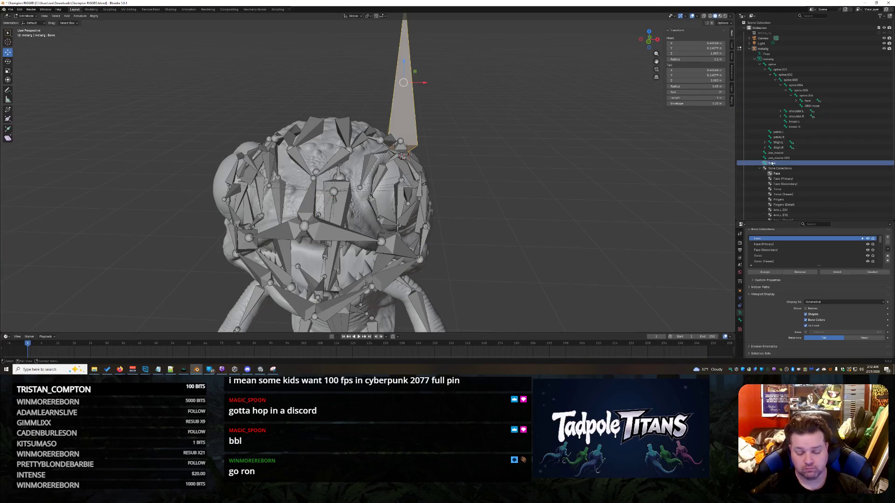
{"action": "scroll", "coordinate": [798, 174], "scroll_direction": "down", "scroll_amount": 3}
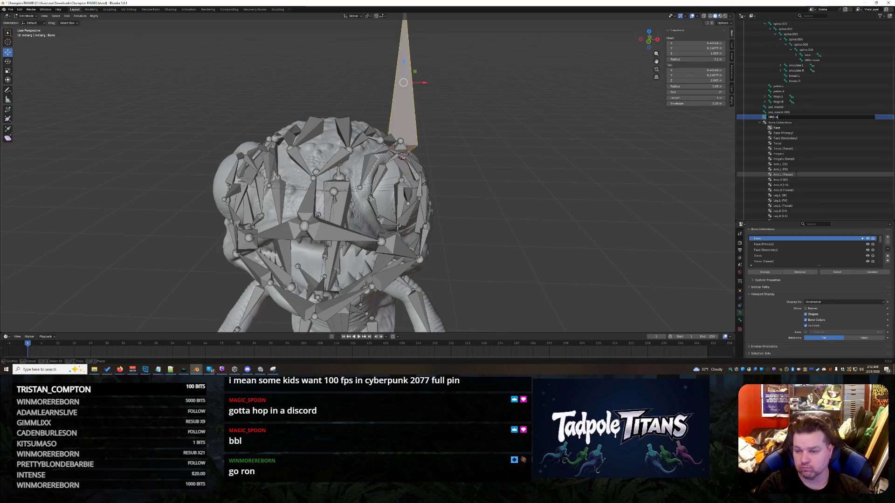
{"action": "key", "text": "Return"}
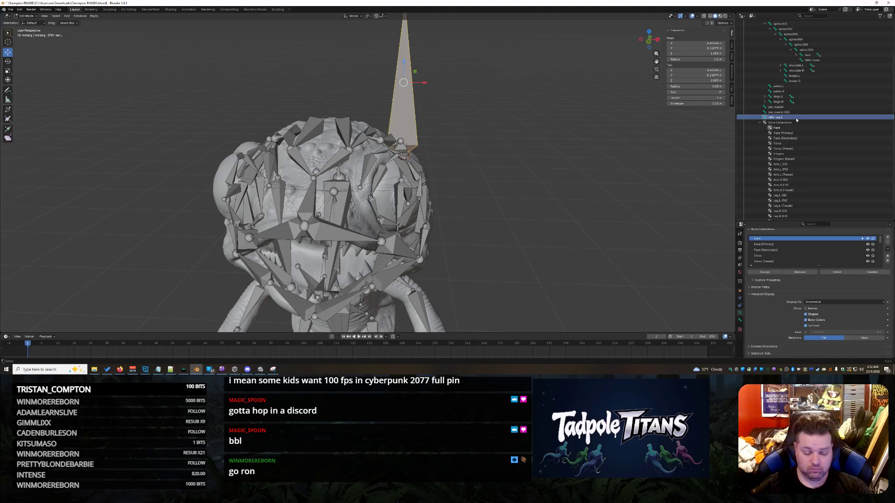
{"action": "mouse_move", "coordinate": [391, 168]}
{"action": "middle_mouse_down"}
{"action": "mouse_move", "coordinate": [417, 165]}
{"action": "mouse_move", "coordinate": [493, 186]}
{"action": "middle_mouse_up"}
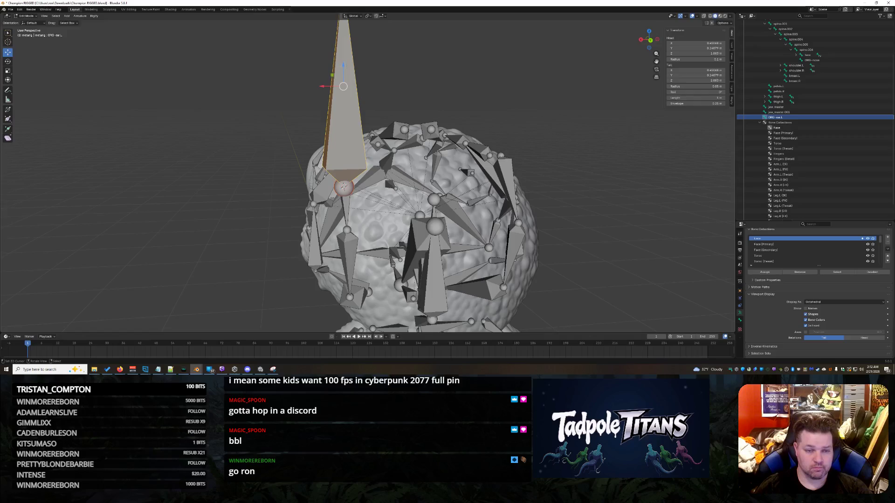
{"action": "left_click", "coordinate": [7, 71]}
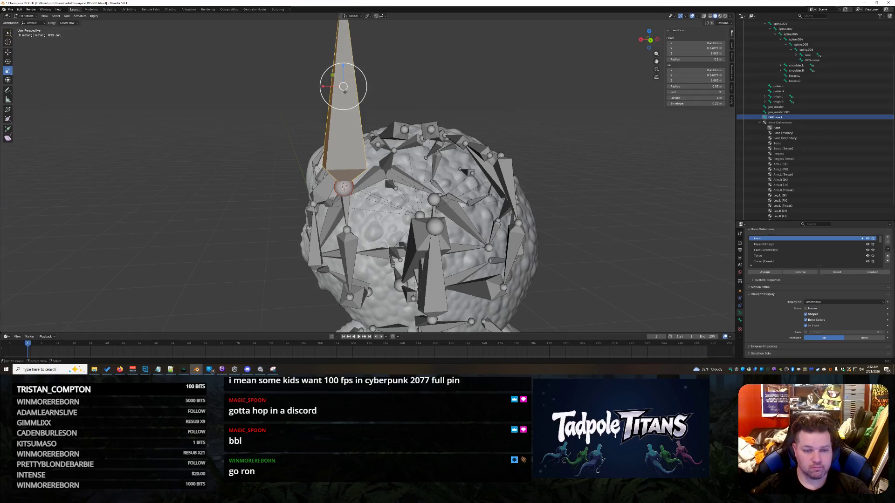
Tilt the tall head bone and scale it down to a tiny size
{"action": "left_click_drag", "start_coordinate": [361, 85], "coordinate": [356, 76]}
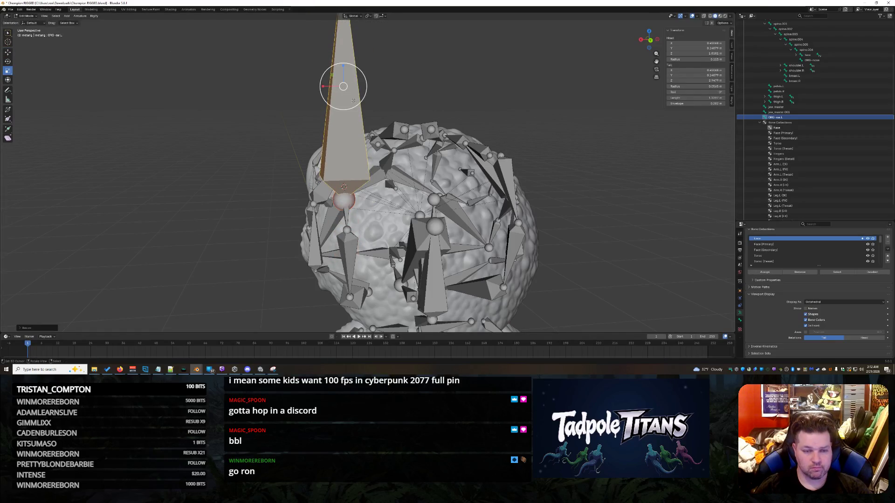
{"action": "key", "text": "s"}
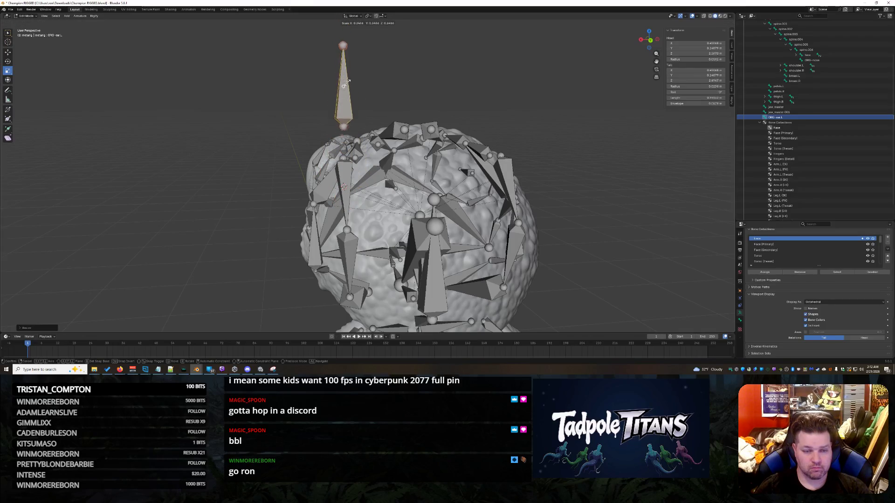
{"action": "left_click", "coordinate": [343, 87]}
{"action": "key", "text": "shift+space"}
{"action": "key", "text": "g"}
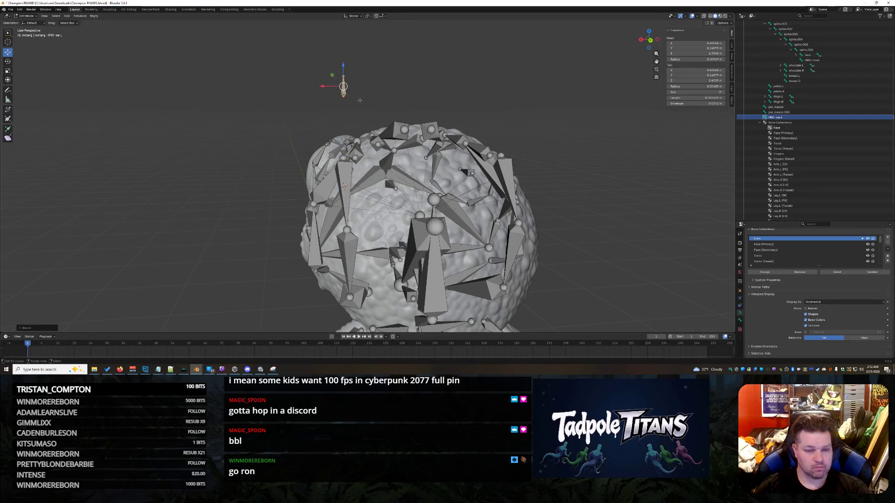
Add a fresh bone rising from the other side of the head top
{"action": "mouse_move", "coordinate": [348, 67]}
{"action": "middle_mouse_down"}
{"action": "mouse_move", "coordinate": [450, 235]}
{"action": "mouse_move", "coordinate": [461, 235]}
{"action": "middle_mouse_up"}
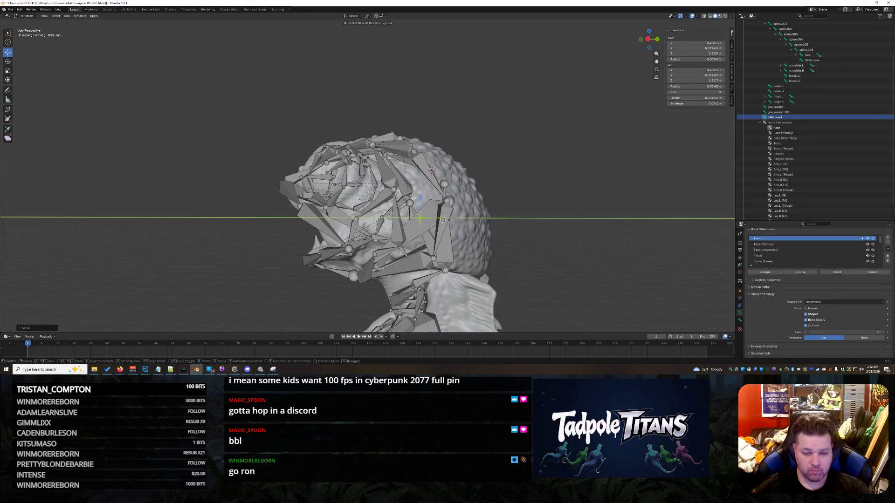
{"action": "middle_click_drag", "start_coordinate": [515, 231], "coordinate": [437, 271]}
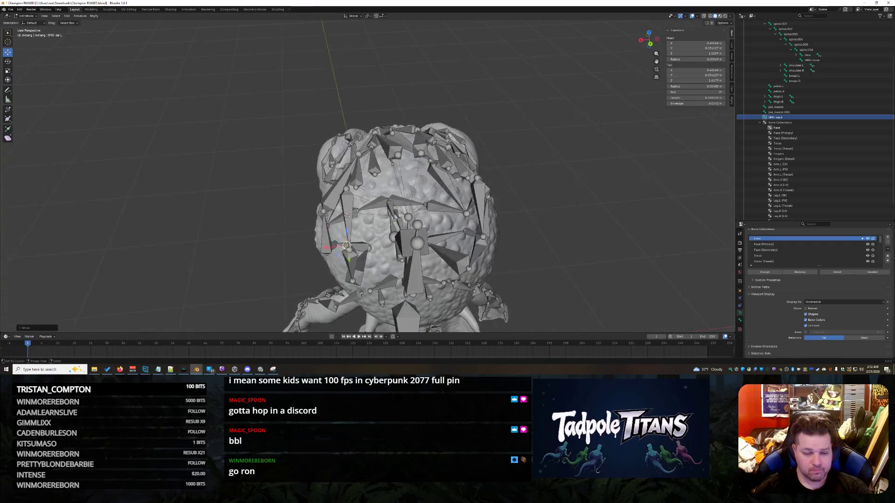
{"action": "left_click", "coordinate": [797, 119]}
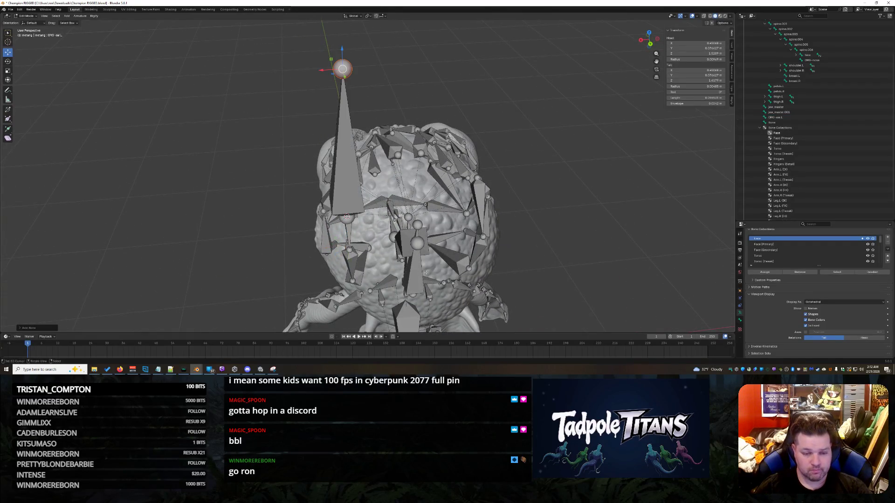
Rename the newly added bone with an ORG ear prefix
{"action": "left_click", "coordinate": [797, 123]}
{"action": "double_click", "coordinate": [797, 124]}
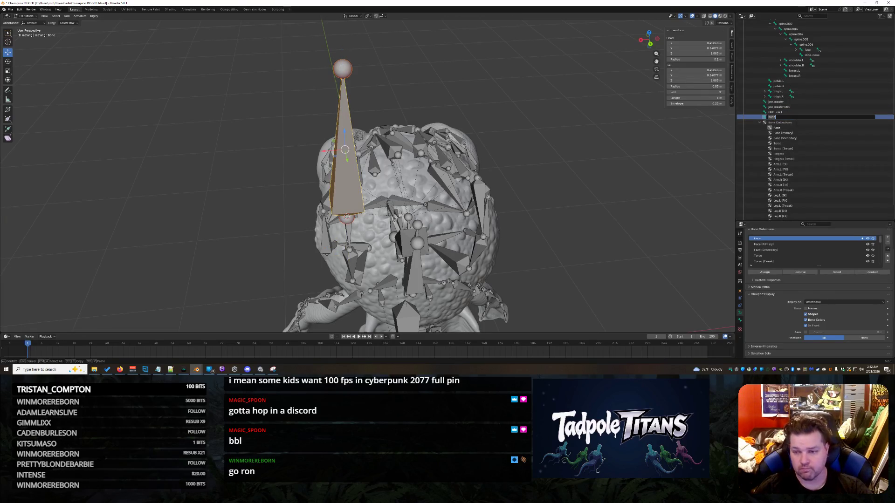
{"action": "type", "text": "ORG"}
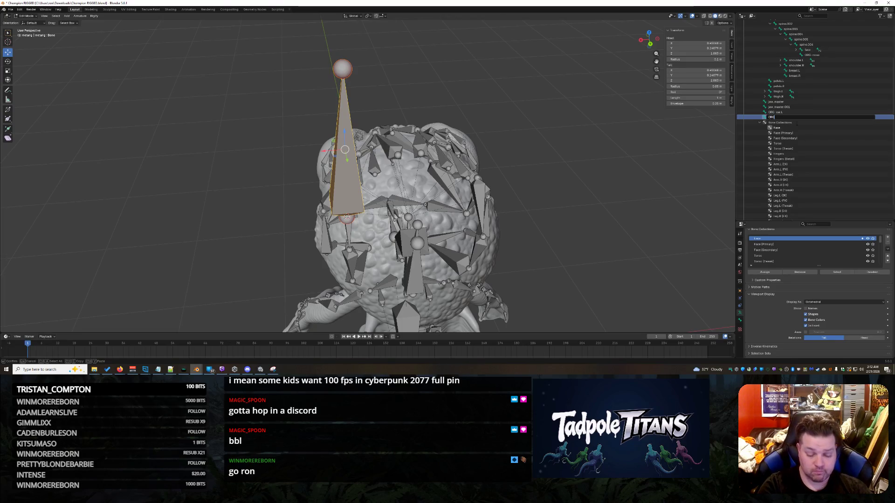
{"action": "key", "text": "Return"}
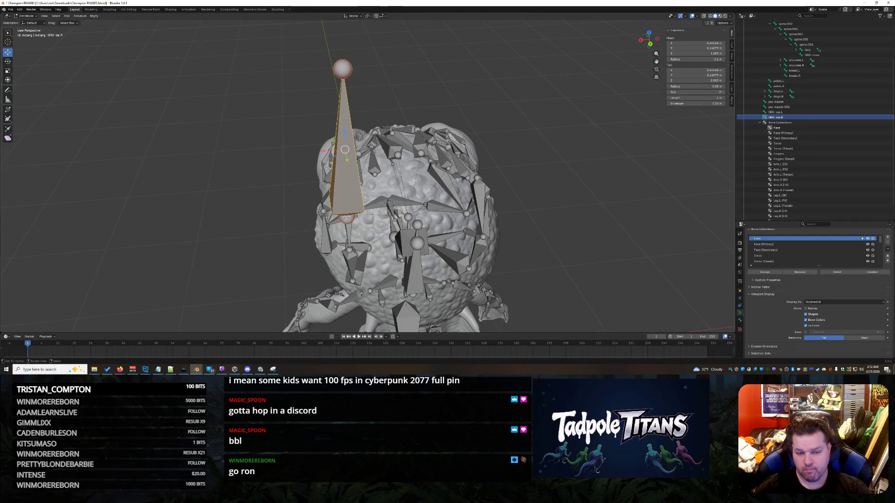
{"action": "middle_click_drag", "start_coordinate": [431, 286], "coordinate": [392, 247]}
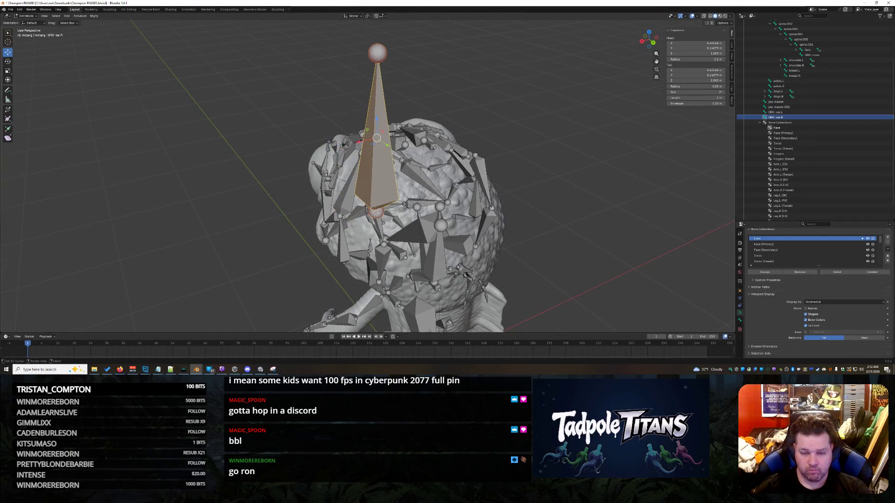
{"action": "key", "text": "alt+a"}
Scale the second ear bone down to about 0.29 to match the first
{"action": "left_click", "coordinate": [382, 136]}
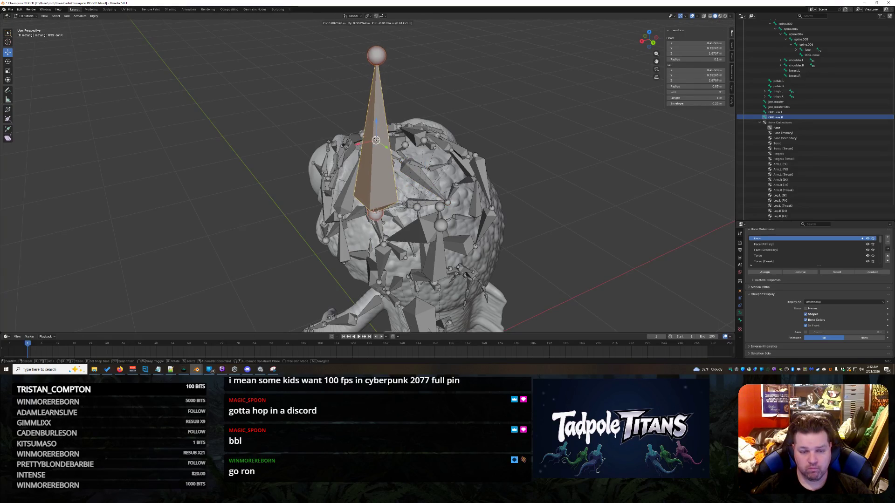
{"action": "left_click", "coordinate": [7, 70]}
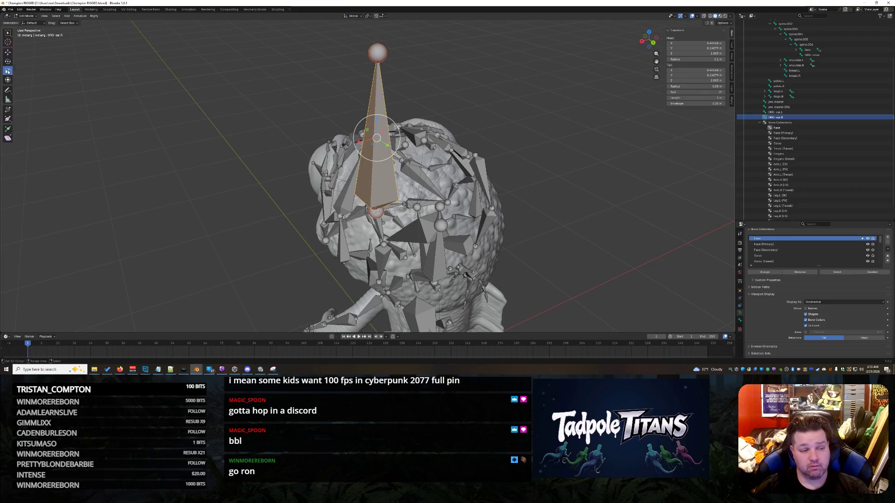
{"action": "left_click_drag", "start_coordinate": [392, 135], "coordinate": [376, 138]}
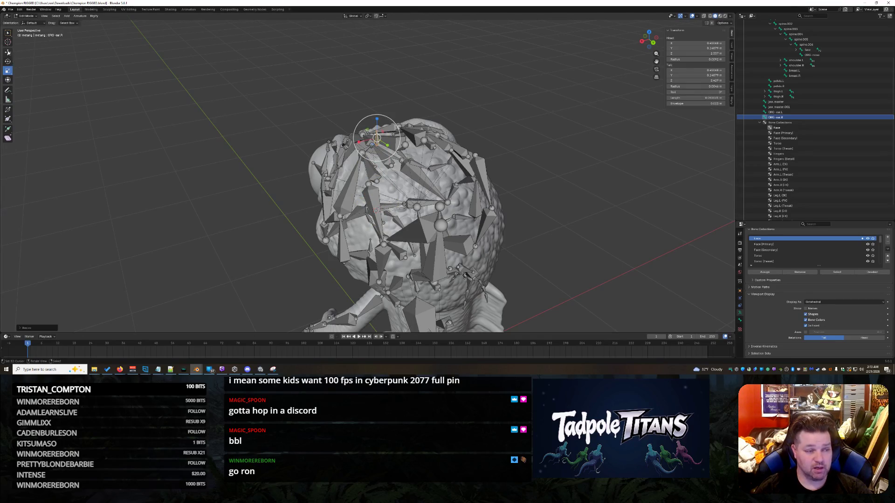
Move the small ear bone into place on the head along X, then Z, then Y
{"action": "middle_click_drag", "start_coordinate": [496, 119], "coordinate": [482, 182]}
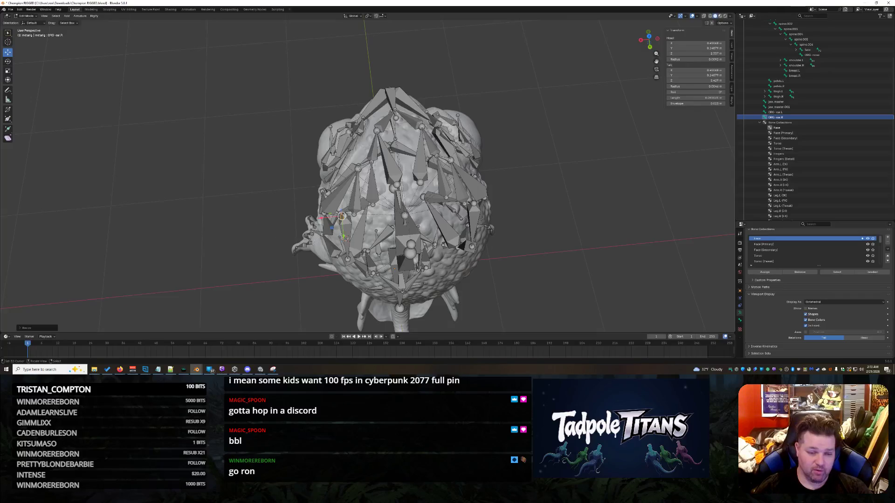
{"action": "key", "text": "g"}
{"action": "key", "text": "x"}
{"action": "left_click", "coordinate": [453, 224]}
{"action": "mouse_move", "coordinate": [453, 224]}
{"action": "middle_mouse_down"}
{"action": "mouse_move", "coordinate": [573, 192]}
{"action": "mouse_move", "coordinate": [550, 198]}
{"action": "middle_mouse_up"}
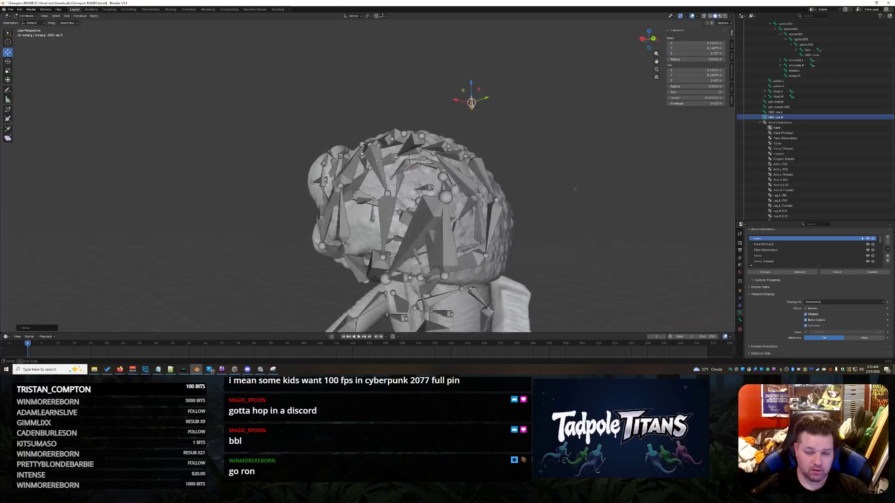
{"action": "key", "text": "g"}
{"action": "key", "text": "z"}
{"action": "left_click", "coordinate": [436, 223]}
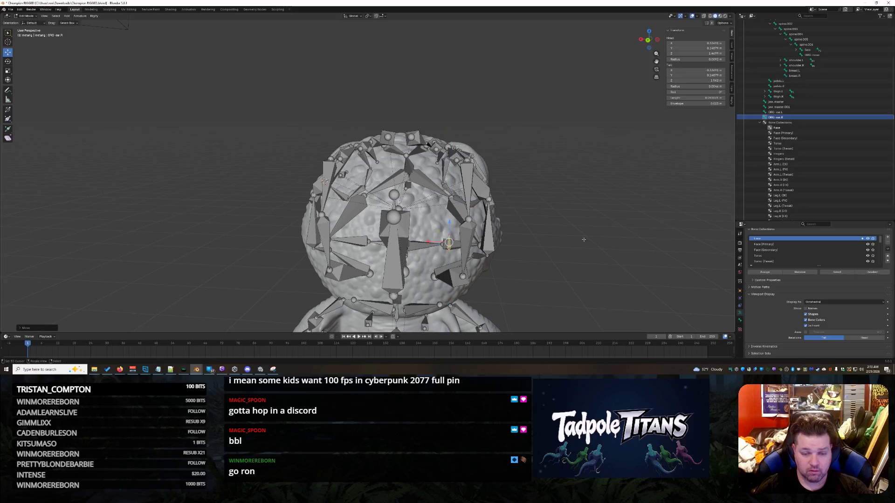
{"action": "middle_click_drag", "start_coordinate": [437, 223], "coordinate": [548, 263]}
{"action": "key", "text": "g"}
{"action": "key", "text": "y"}
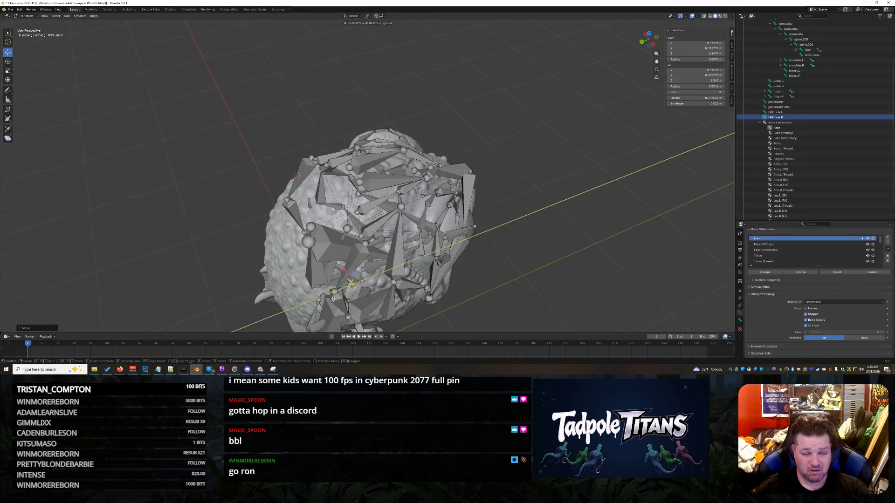
{"action": "left_click", "coordinate": [341, 296]}
{"action": "mouse_move", "coordinate": [340, 296]}
{"action": "middle_mouse_down"}
{"action": "mouse_move", "coordinate": [600, 242]}
{"action": "mouse_move", "coordinate": [674, 212]}
{"action": "middle_mouse_up"}
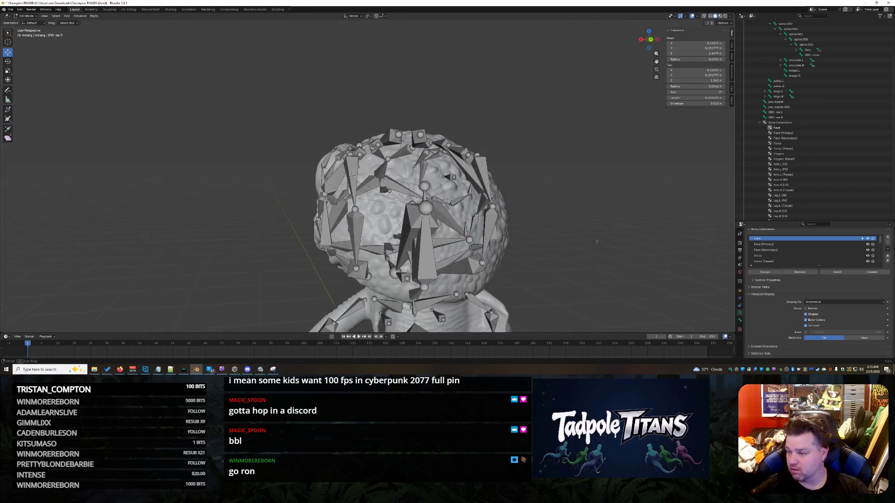
Select every bone in the Outliner from spine.004 down to ORG-ear.L
{"action": "left_click", "coordinate": [790, 112]}
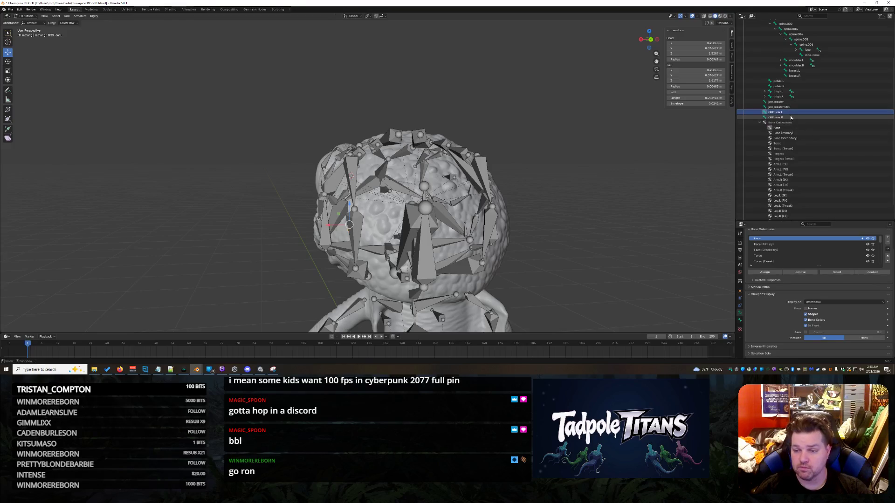
{"action": "left_click", "coordinate": [823, 45]}
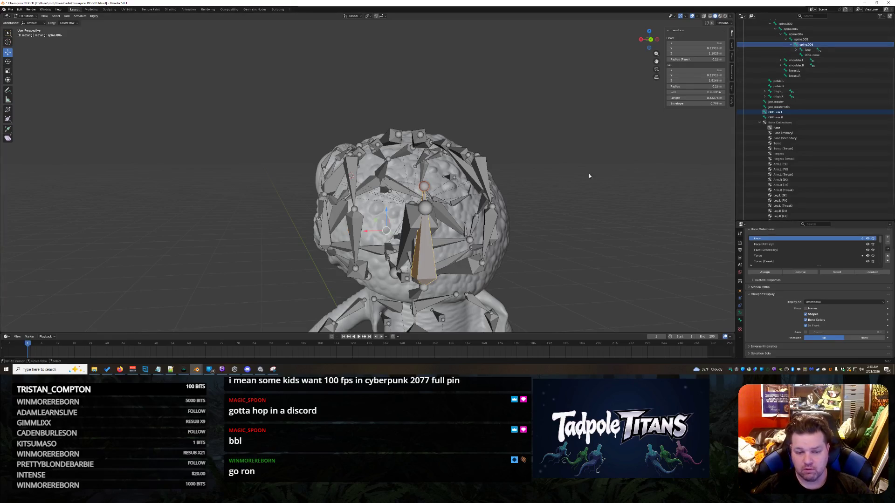
{"action": "left_click", "coordinate": [798, 113]}
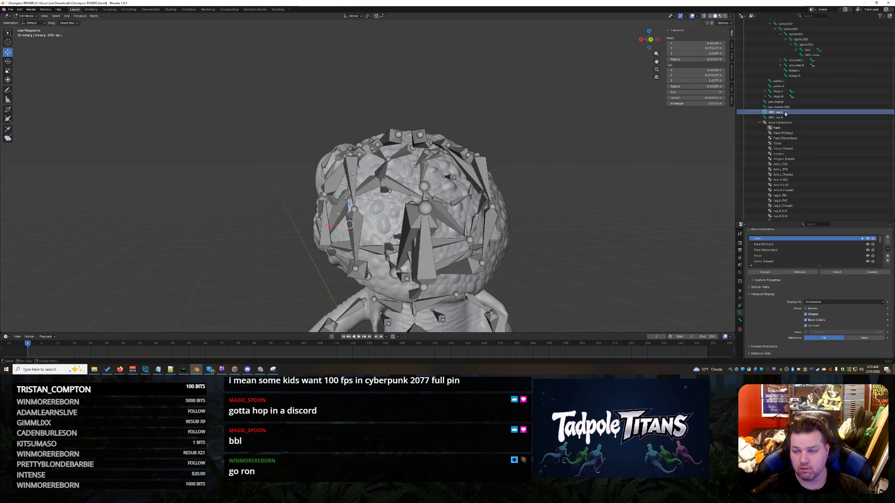
{"action": "left_click", "coordinate": [813, 45], "text": "shift"}
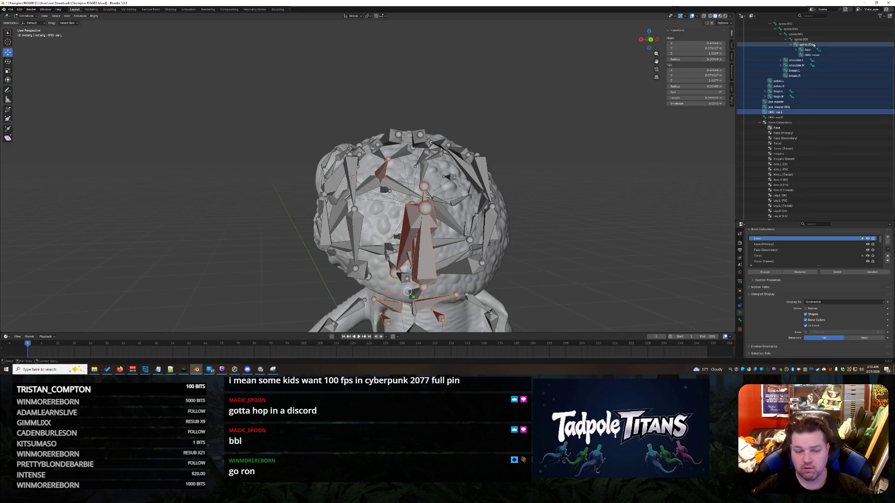
{"action": "left_click", "coordinate": [27, 17]}
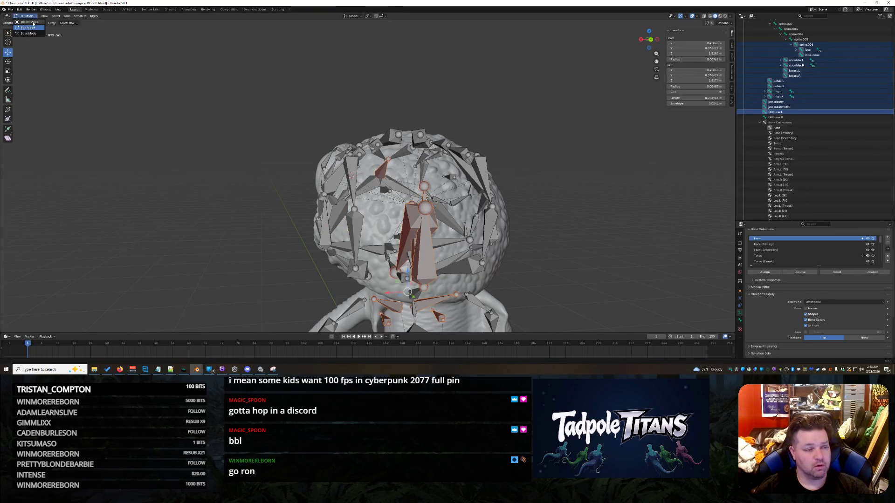
In Object Mode, parent spine.005 and spine.006 using Set Parent To > Object (Keep Transform)
{"action": "left_click", "coordinate": [28, 22]}
{"action": "left_click", "coordinate": [769, 70]}
{"action": "left_click_drag", "start_coordinate": [770, 69], "coordinate": [814, 93]}
{"action": "left_click", "coordinate": [814, 92]}
{"action": "scroll", "coordinate": [803, 126], "scroll_direction": "down", "scroll_amount": 4}
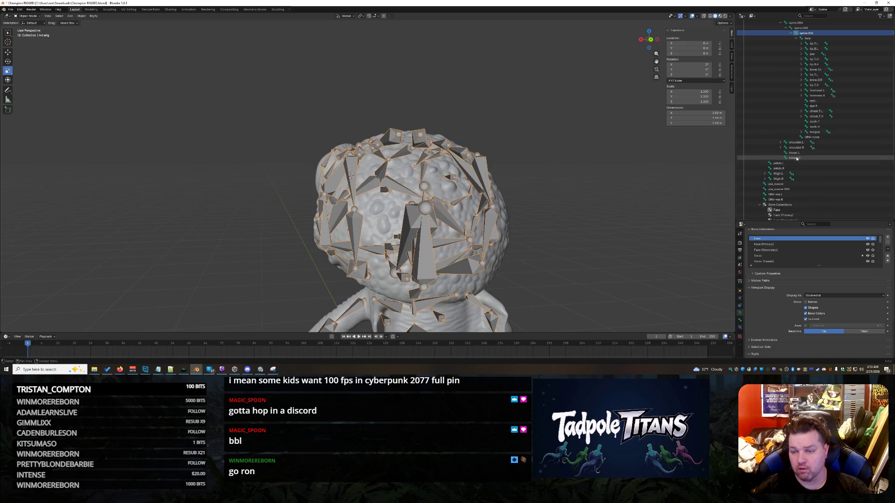
{"action": "scroll", "coordinate": [795, 161], "scroll_direction": "down", "scroll_amount": 2}
{"action": "scroll", "coordinate": [804, 172], "scroll_direction": "up", "scroll_amount": 2}
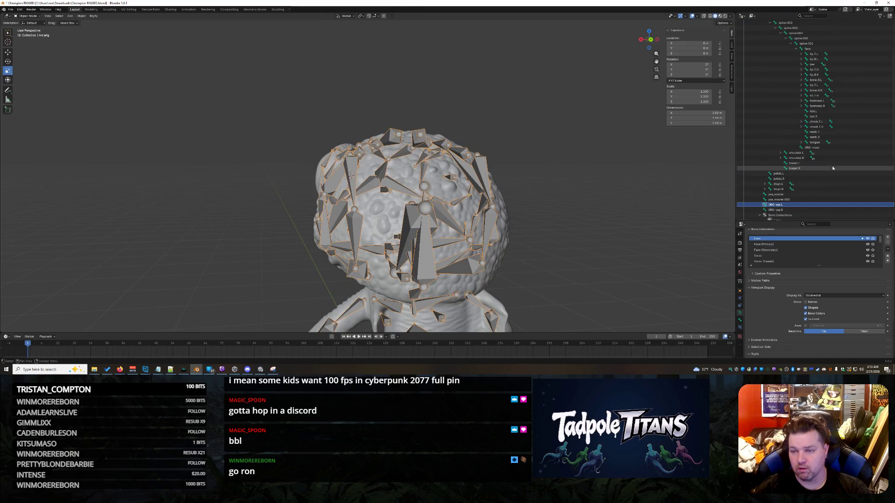
{"action": "scroll", "coordinate": [832, 166], "scroll_direction": "up", "scroll_amount": 3}
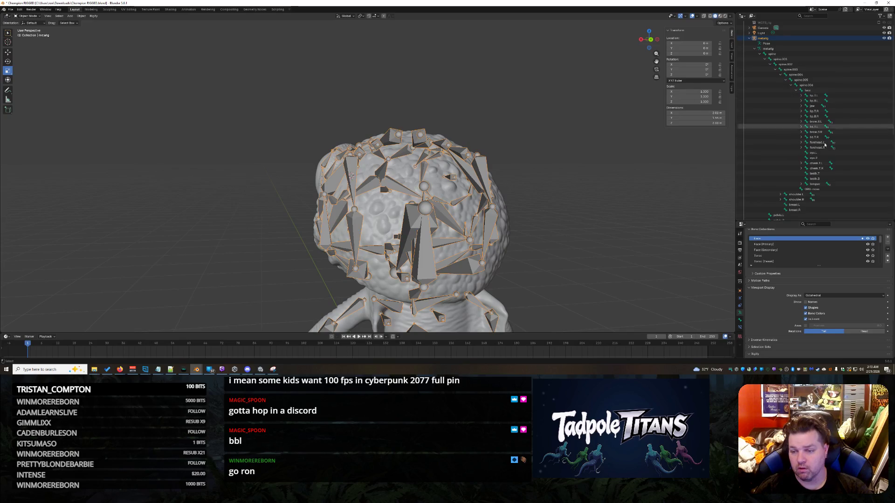
{"action": "left_click", "coordinate": [815, 86]}
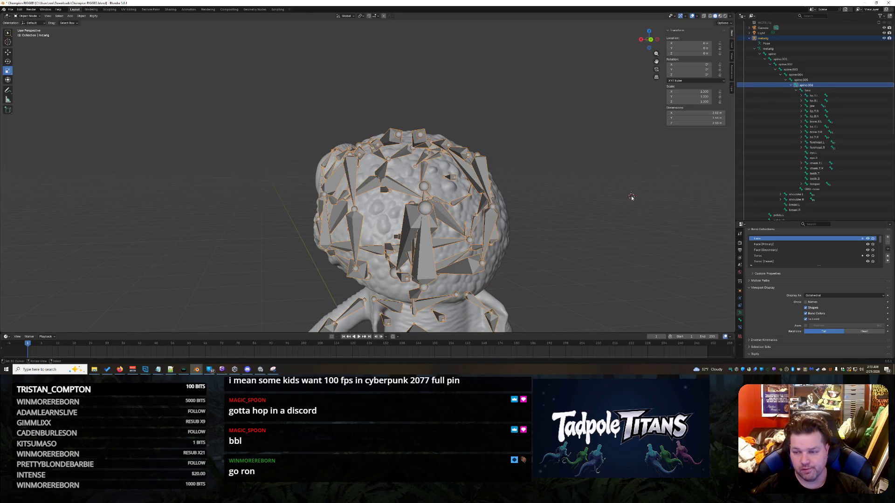
{"action": "key", "text": "ctrl+p"}
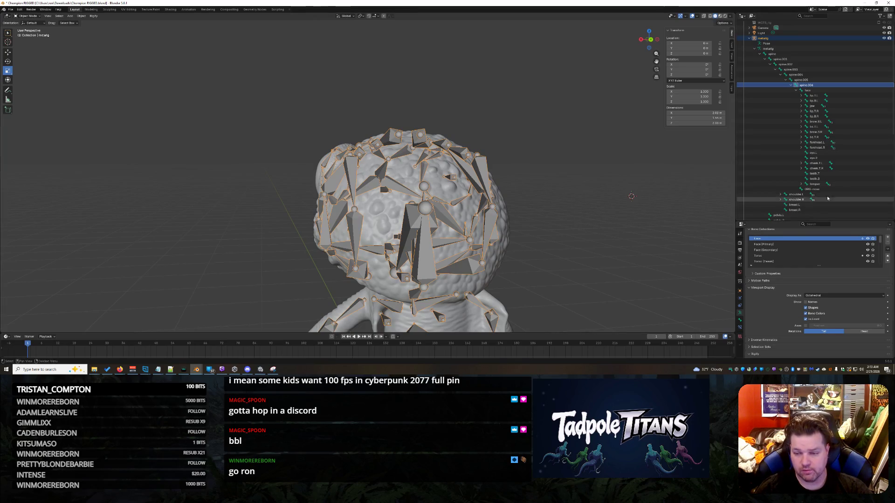
{"action": "scroll", "coordinate": [787, 210], "scroll_direction": "down", "scroll_amount": 2}
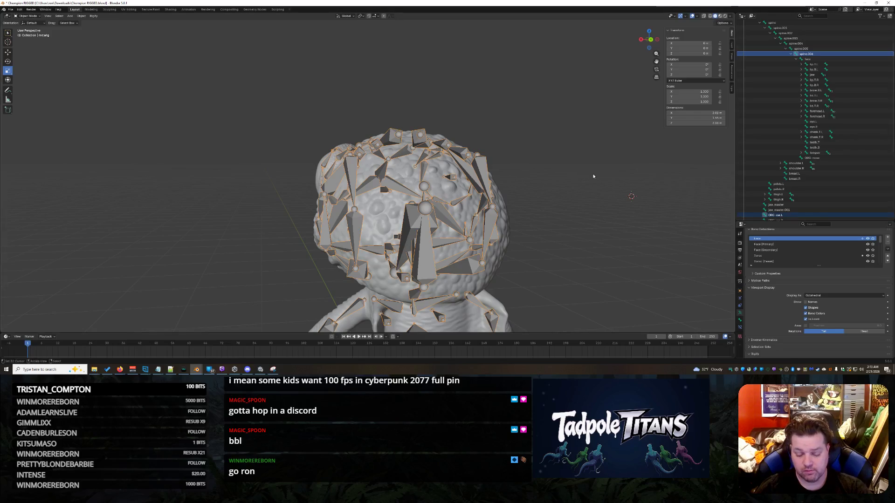
{"action": "key", "text": "ctrl+p"}
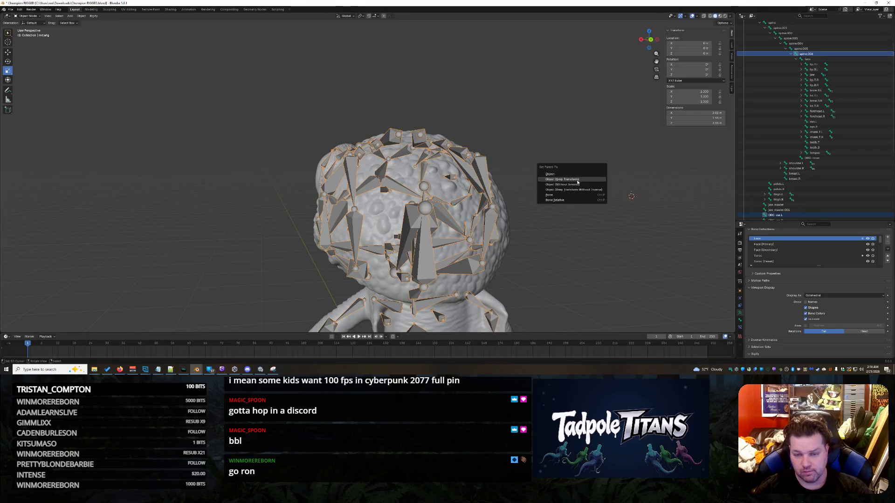
{"action": "left_click", "coordinate": [577, 181]}
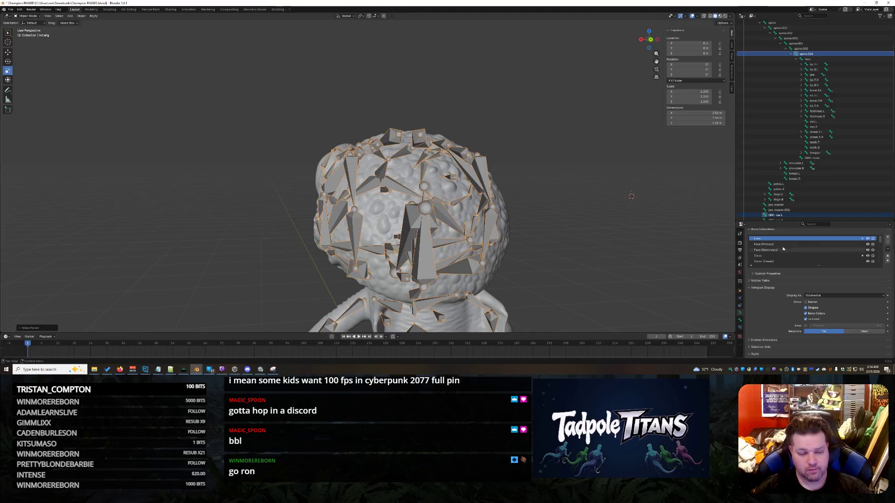
Select ORG-ear.L with spine.006 and put the metarig into Edit Mode
{"action": "left_click", "coordinate": [792, 218]}
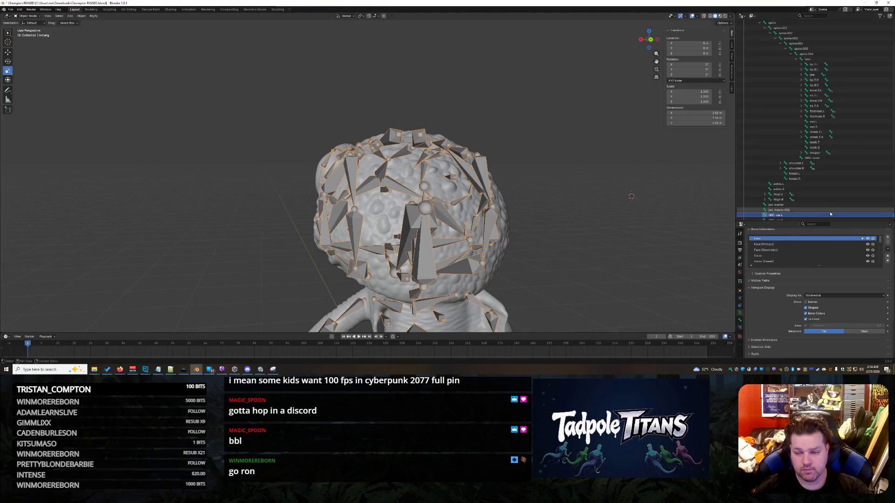
{"action": "left_click", "coordinate": [804, 54]}
{"action": "left_click", "coordinate": [775, 218], "text": "ctrl"}
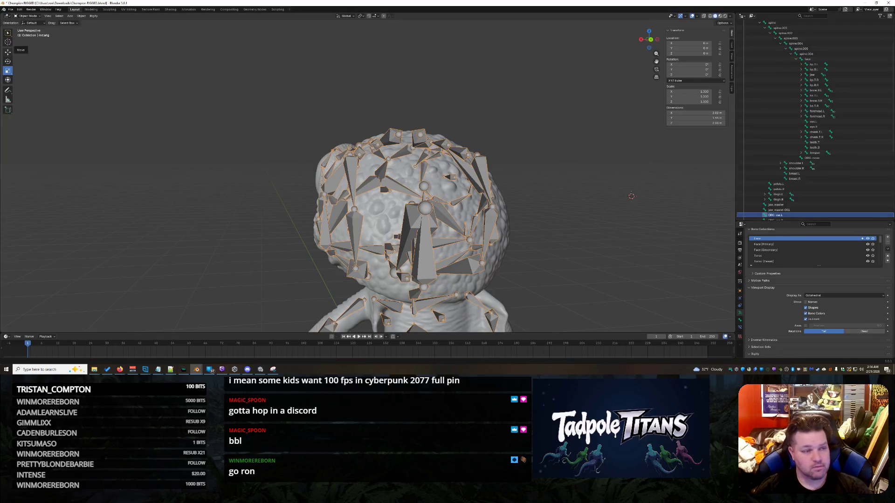
{"action": "left_click", "coordinate": [31, 16]}
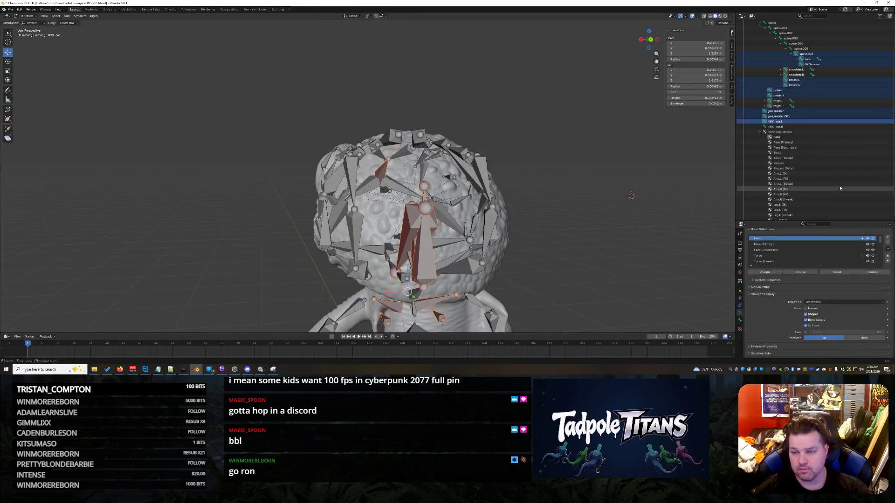
Parent ORG-ear.L to spine.006 with Ctrl+P
{"action": "left_click", "coordinate": [803, 121]}
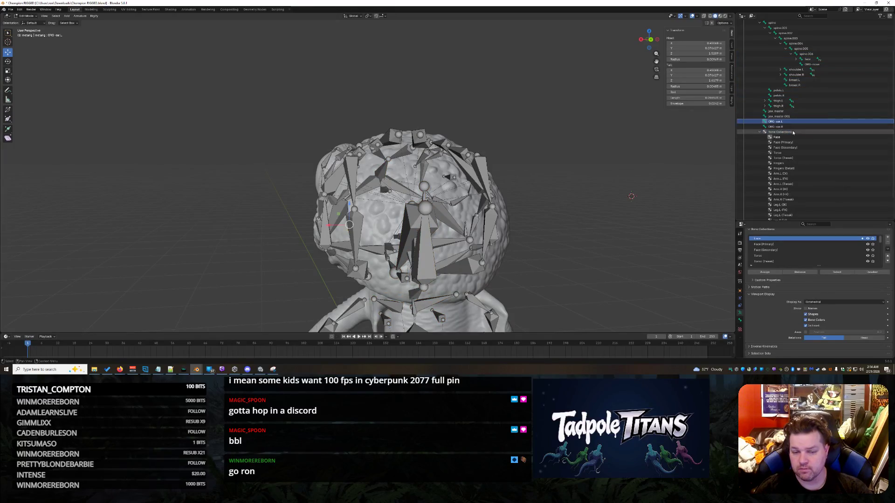
{"action": "left_click", "coordinate": [804, 54]}
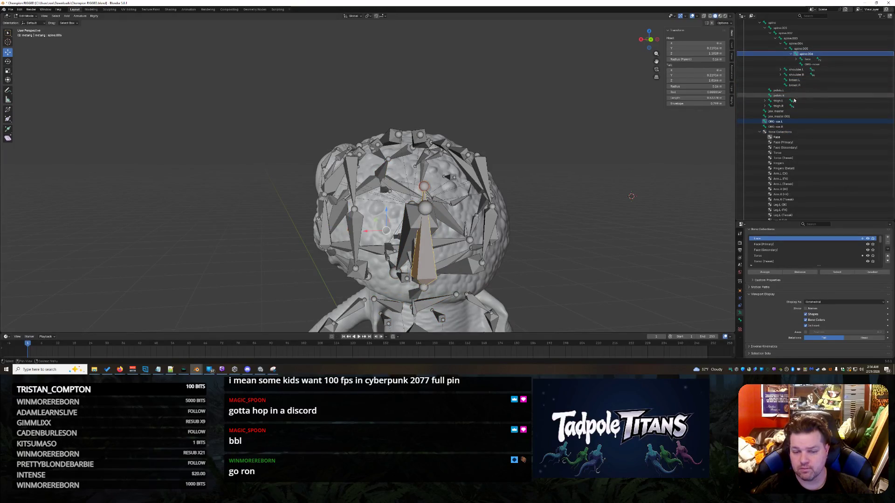
{"action": "key", "text": "ctrl+p"}
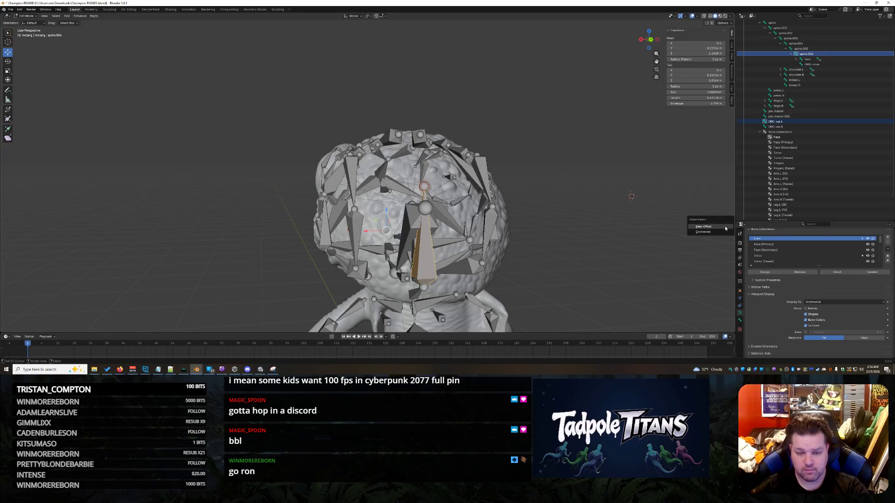
{"action": "left_click", "coordinate": [713, 232]}
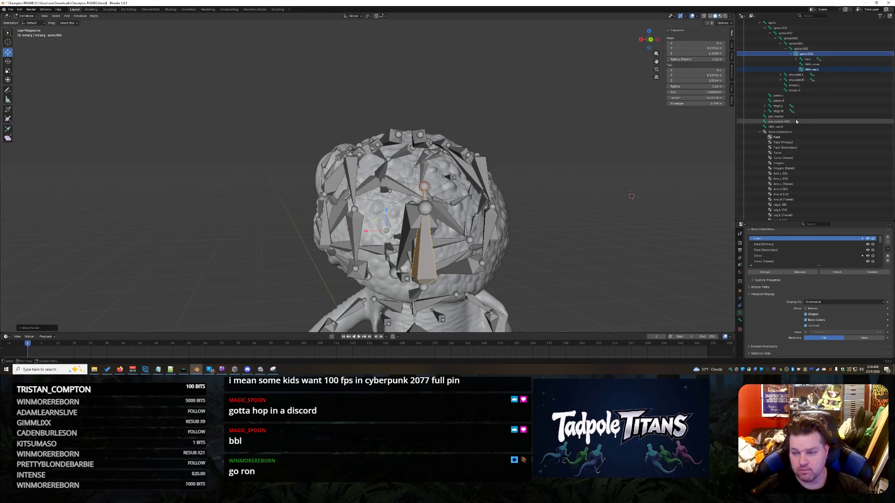
Parent ORG-ear.R to spine.006 the same way
{"action": "left_click", "coordinate": [818, 126]}
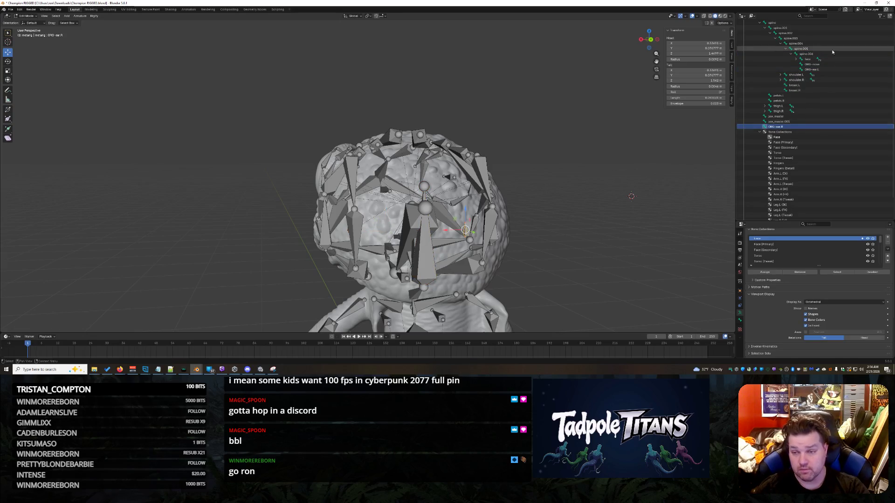
{"action": "left_click", "coordinate": [808, 55], "text": "shift"}
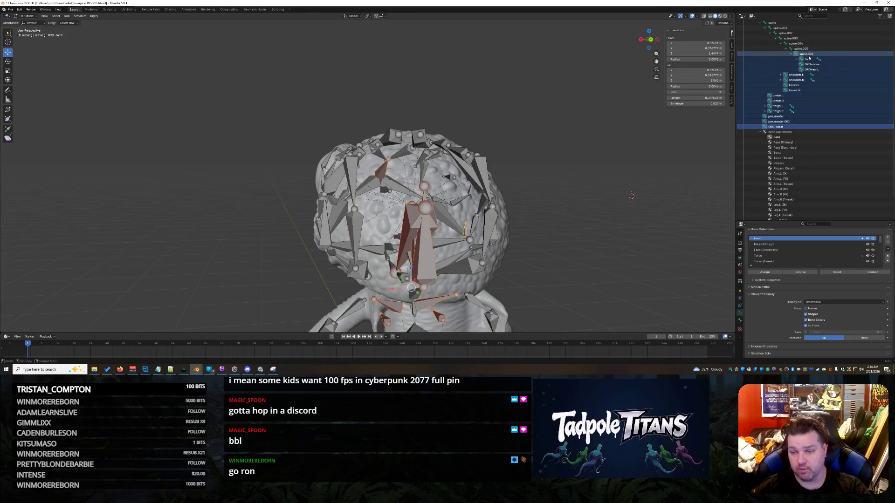
{"action": "left_click", "coordinate": [798, 127]}
{"action": "left_click", "coordinate": [808, 55], "text": "ctrl"}
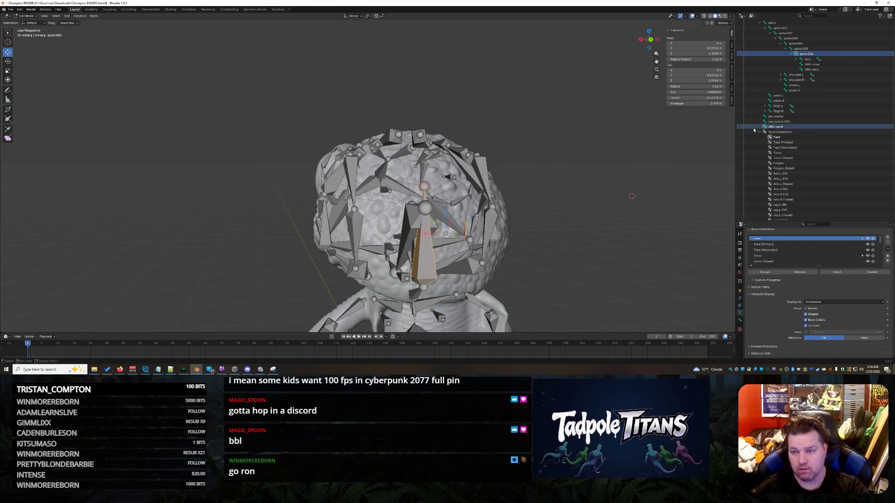
{"action": "left_click", "coordinate": [789, 122]}
{"action": "left_click", "coordinate": [808, 59], "text": "ctrl"}
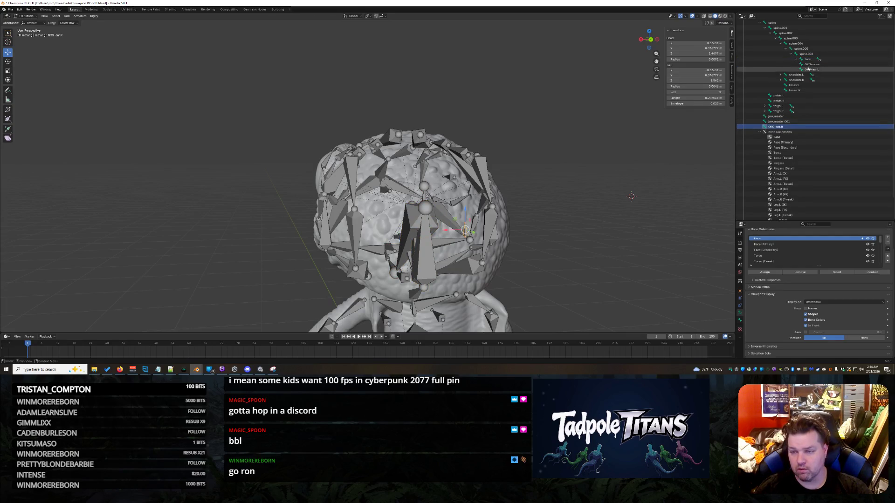
{"action": "left_click", "coordinate": [807, 54]}
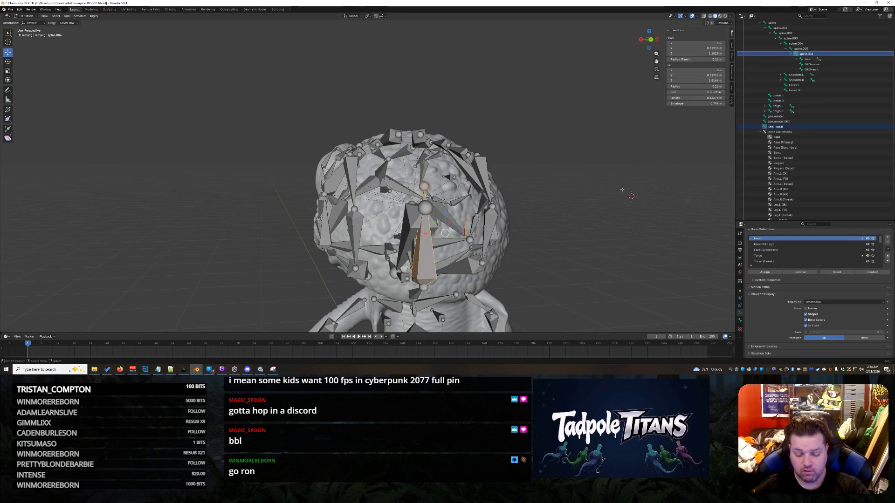
{"action": "key", "text": "ctrl+p"}
{"action": "left_click", "coordinate": [610, 199]}
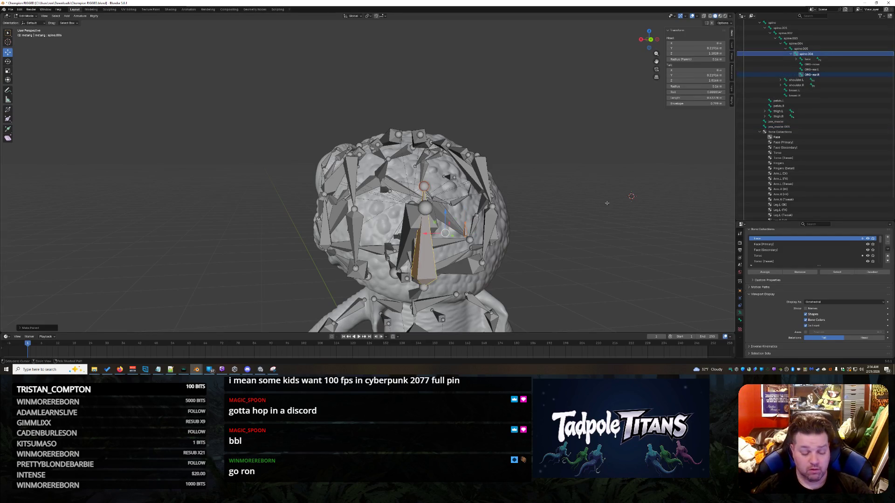
Save the blend file and return the metarig to Object Mode
{"action": "key", "text": "ctrl+s"}
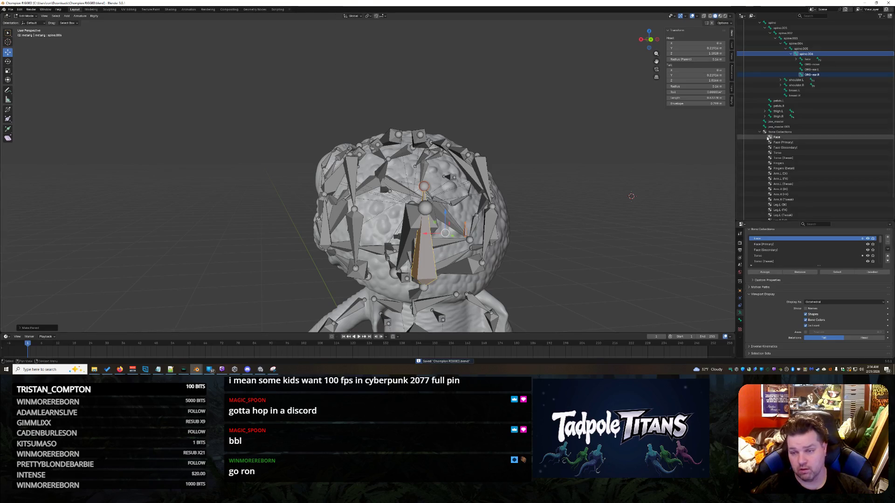
{"action": "left_click", "coordinate": [34, 17]}
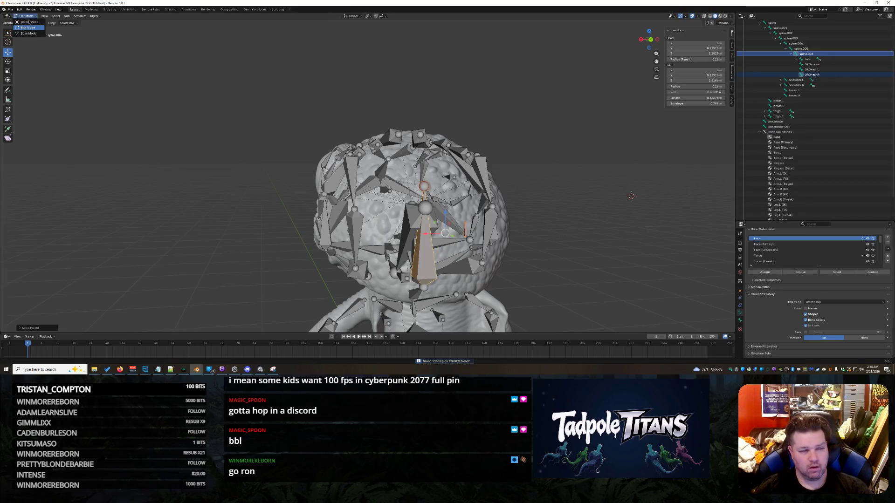
{"action": "left_click", "coordinate": [29, 22]}
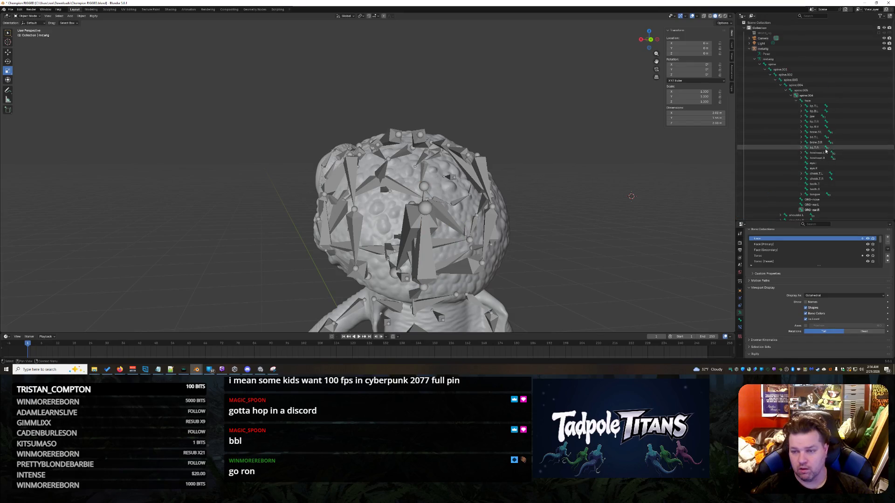
Select the metarig and run Rigify's Generate Rig from Armature properties
{"action": "left_click", "coordinate": [405, 227]}
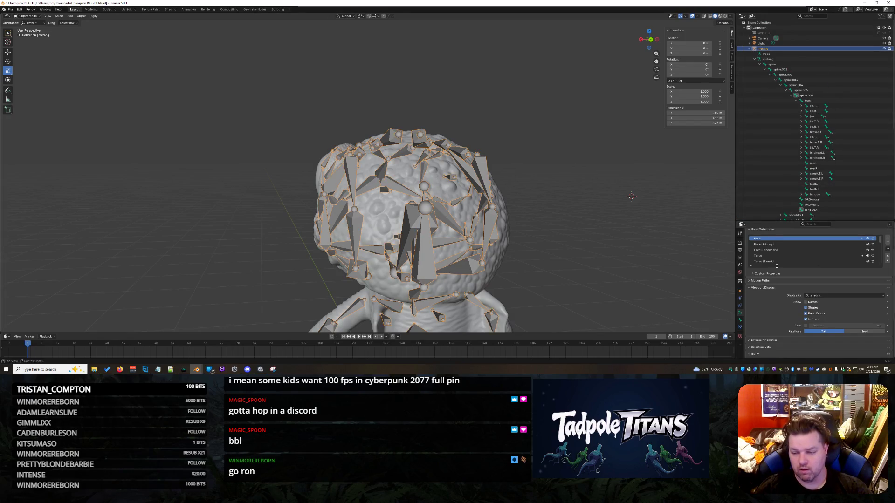
{"action": "left_click", "coordinate": [739, 321]}
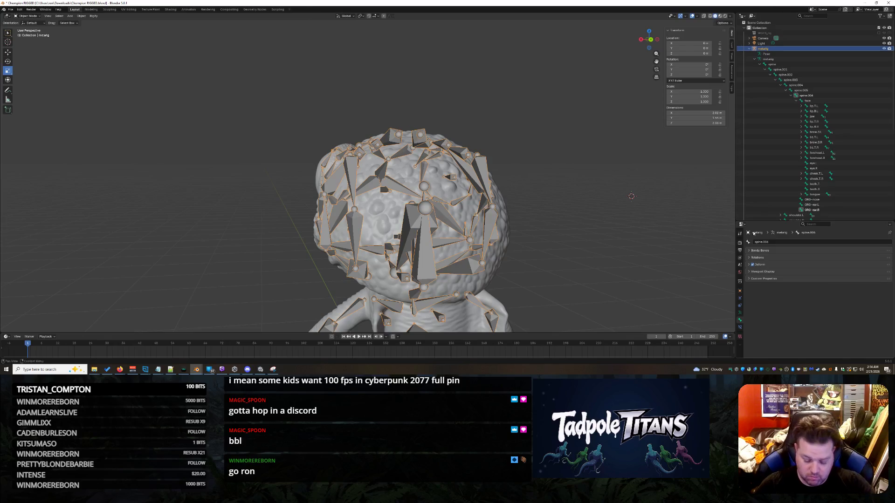
{"action": "left_click", "coordinate": [740, 313]}
{"action": "left_click", "coordinate": [823, 325]}
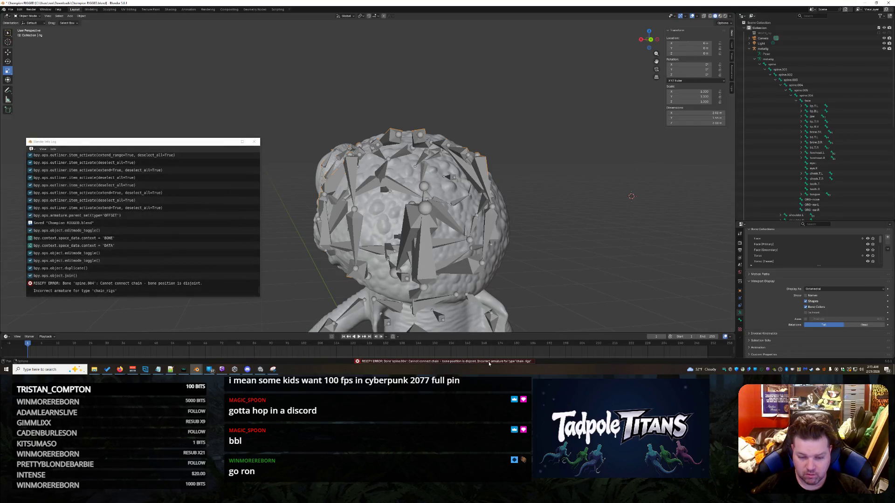
Read the RIGIFY ERROR about spine.004's disjoint chain in the Info Log, then close it
{"action": "left_click", "coordinate": [148, 284]}
{"action": "left_click", "coordinate": [98, 289]}
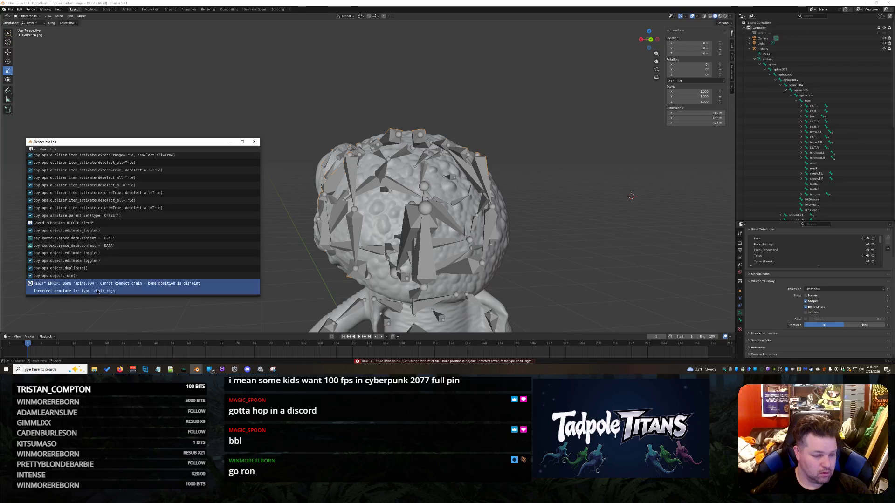
{"action": "left_click", "coordinate": [119, 369]}
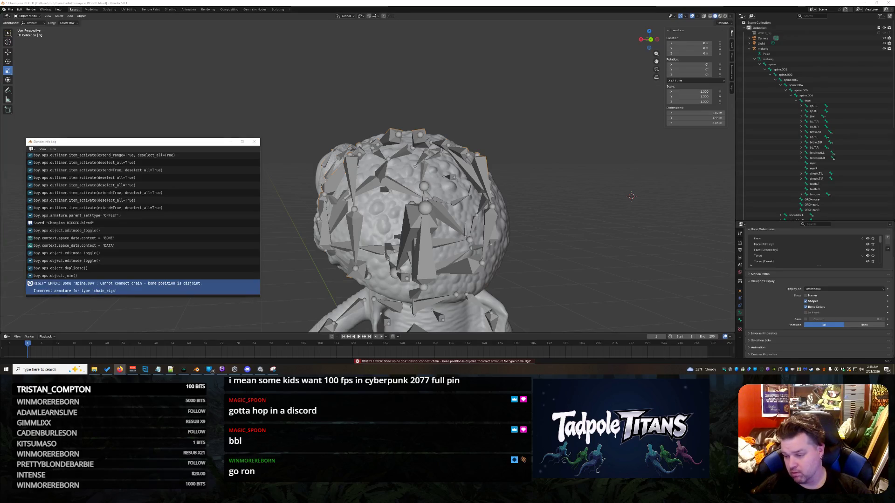
{"action": "left_click", "coordinate": [255, 143]}
{"action": "scroll", "coordinate": [254, 146], "scroll_direction": "down", "scroll_amount": 5}
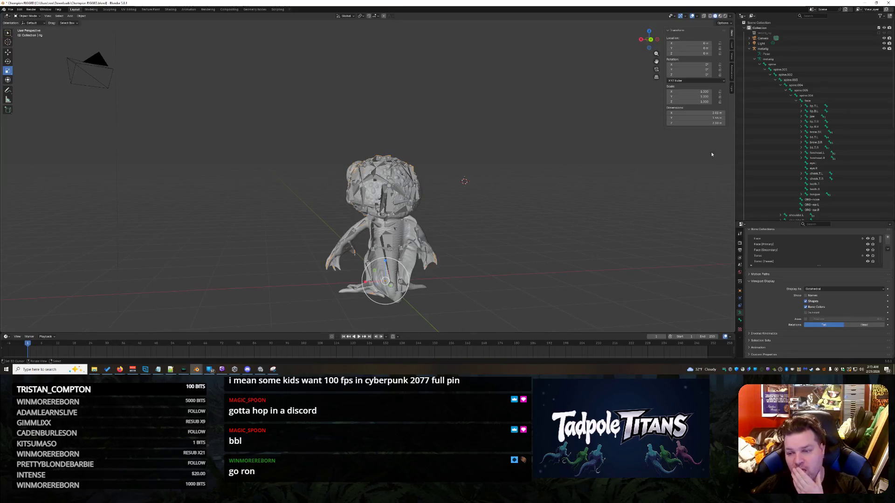
Select spine.004 in the Outliner, inspect the neck and arm bones, and enter Edit Mode
{"action": "left_click", "coordinate": [790, 84]}
{"action": "scroll", "coordinate": [445, 274], "scroll_direction": "up", "scroll_amount": 2}
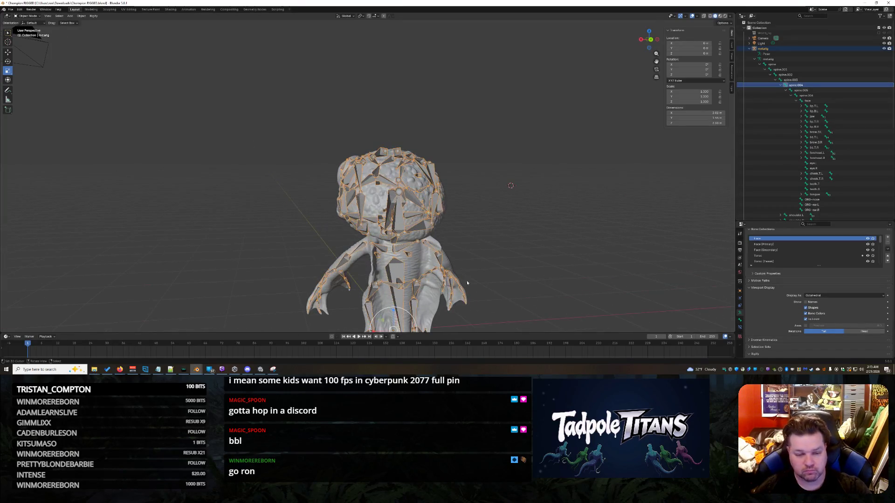
{"action": "scroll", "coordinate": [501, 211], "scroll_direction": "up", "scroll_amount": 2}
{"action": "middle_click_drag", "start_coordinate": [502, 212], "coordinate": [461, 210]}
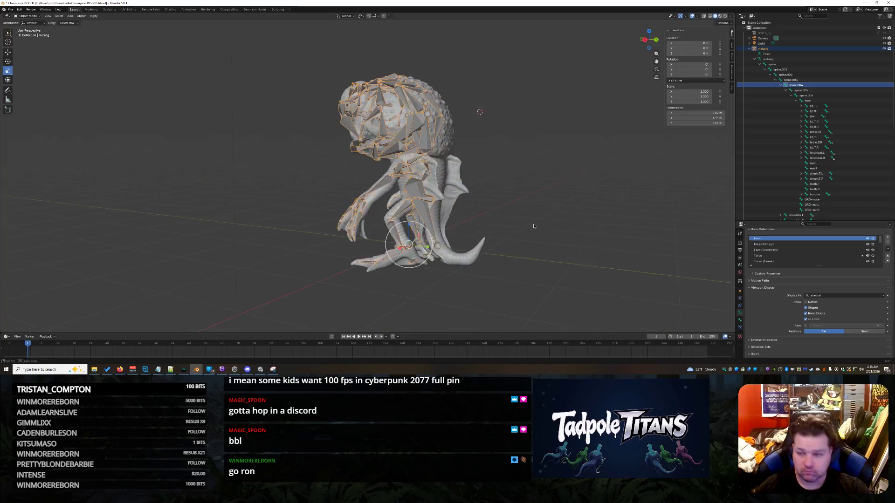
{"action": "left_click", "coordinate": [803, 85]}
{"action": "right_click", "coordinate": [797, 84]}
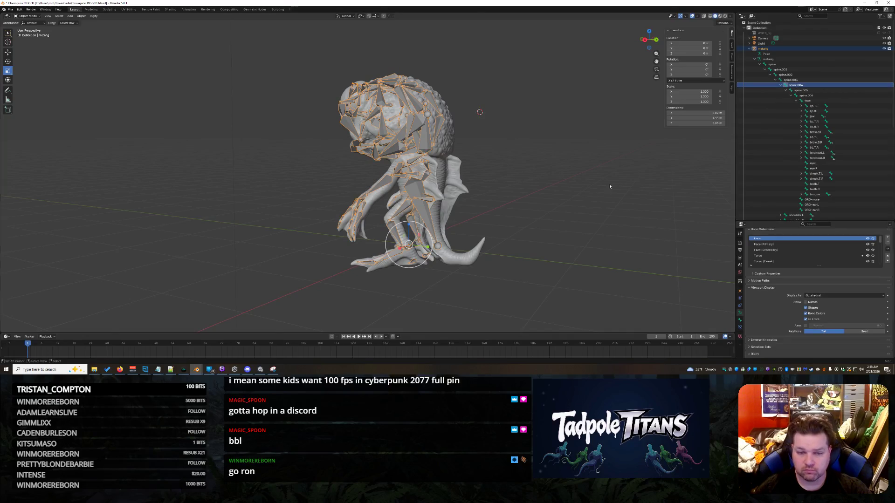
{"action": "scroll", "coordinate": [391, 210], "scroll_direction": "up", "scroll_amount": 2}
{"action": "scroll", "coordinate": [392, 210], "scroll_direction": "up", "scroll_amount": 2}
{"action": "scroll", "coordinate": [391, 209], "scroll_direction": "up", "scroll_amount": 2}
{"action": "mouse_move", "coordinate": [465, 322]}
{"action": "middle_mouse_down"}
{"action": "mouse_move", "coordinate": [607, 195]}
{"action": "mouse_move", "coordinate": [578, 190]}
{"action": "middle_mouse_up"}
{"action": "scroll", "coordinate": [607, 197], "scroll_direction": "up", "scroll_amount": 3}
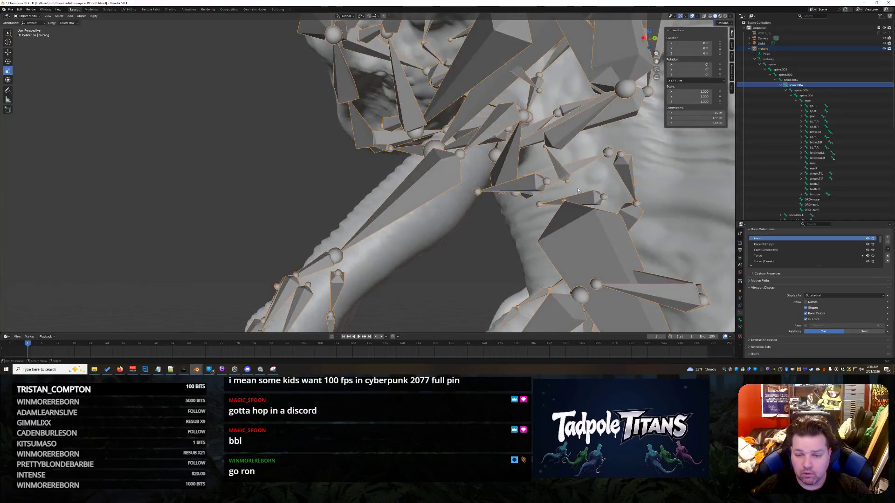
{"action": "scroll", "coordinate": [811, 293], "scroll_direction": "up", "scroll_amount": 1}
{"action": "scroll", "coordinate": [811, 294], "scroll_direction": "up", "scroll_amount": 1}
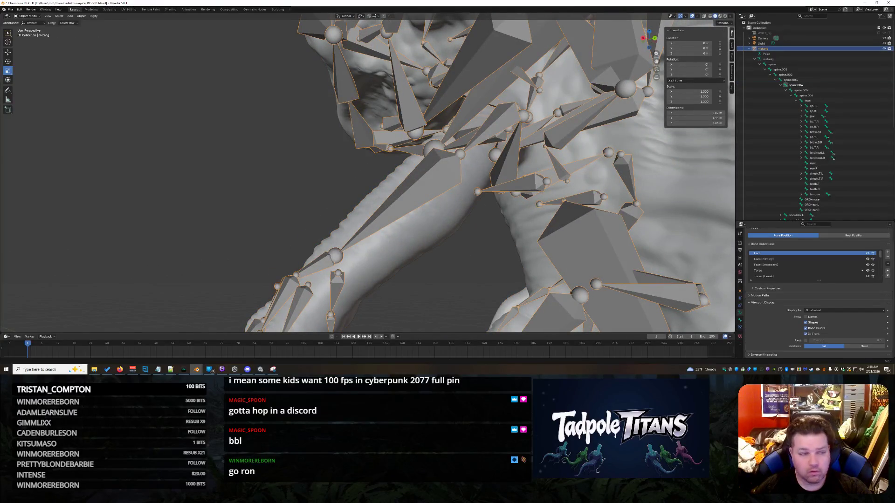
{"action": "left_click", "coordinate": [30, 15]}
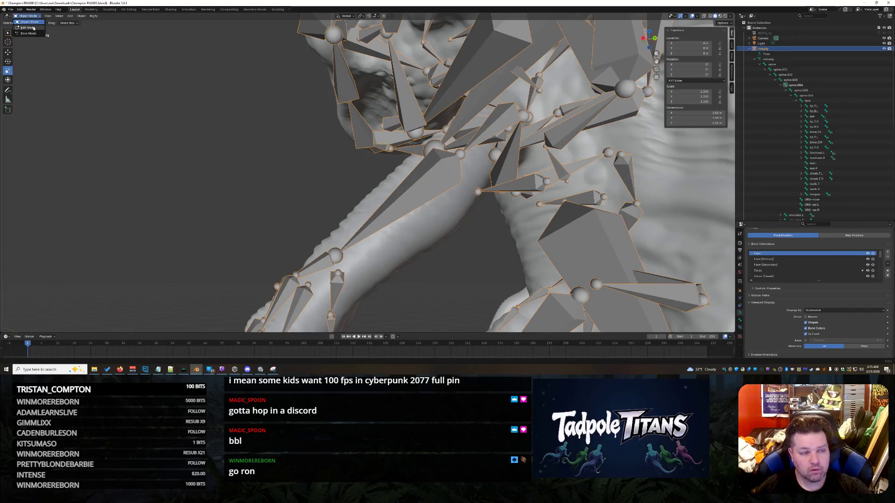
{"action": "left_click", "coordinate": [28, 27]}
Inspect the shoulder joints and select the large bone below them
{"action": "middle_click_drag", "start_coordinate": [692, 197], "coordinate": [697, 198]}
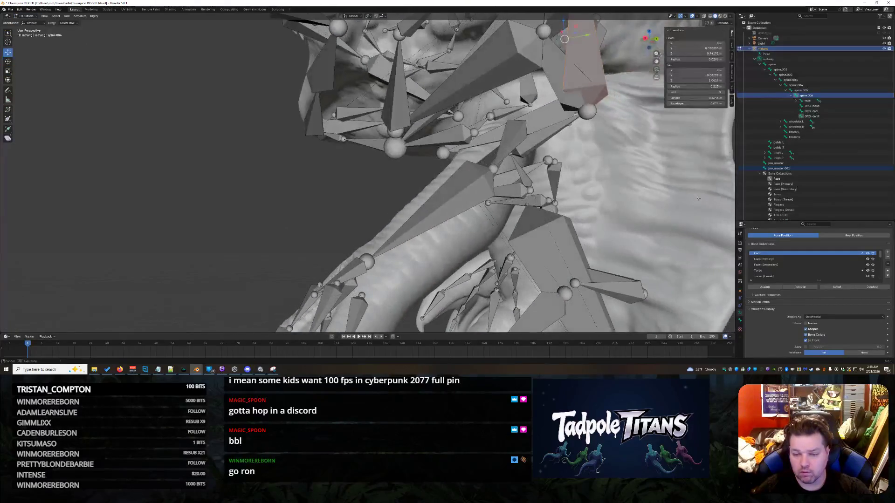
{"action": "middle_click_drag", "start_coordinate": [656, 226], "coordinate": [640, 223]}
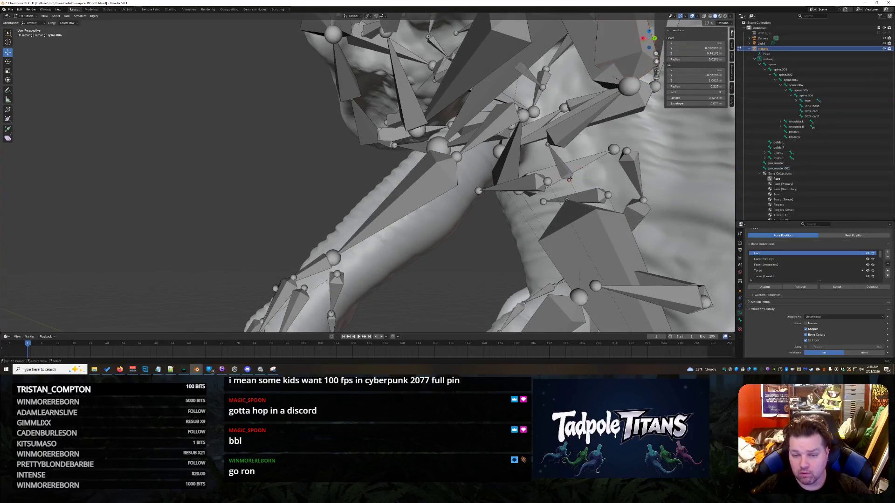
{"action": "mouse_move", "coordinate": [574, 188]}
{"action": "middle_mouse_down"}
{"action": "mouse_move", "coordinate": [521, 201]}
{"action": "mouse_move", "coordinate": [624, 183]}
{"action": "middle_mouse_up"}
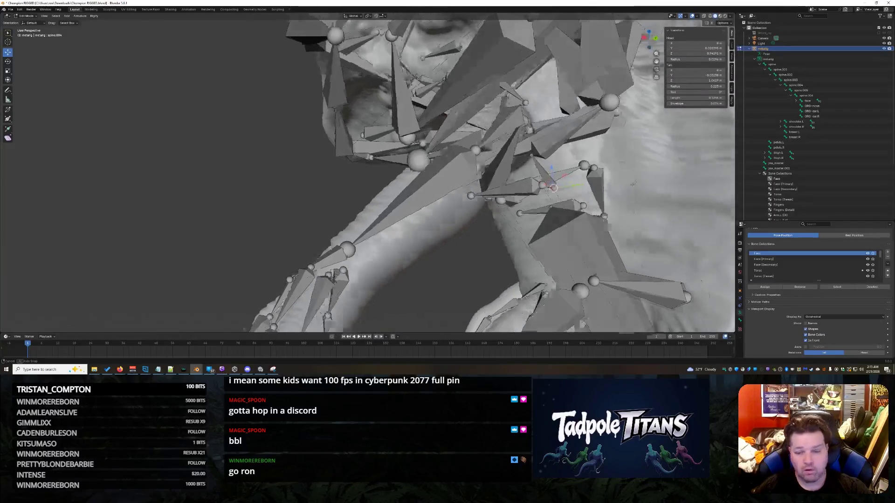
{"action": "middle_click_drag", "start_coordinate": [624, 183], "coordinate": [594, 206]}
{"action": "left_click", "coordinate": [594, 208]}
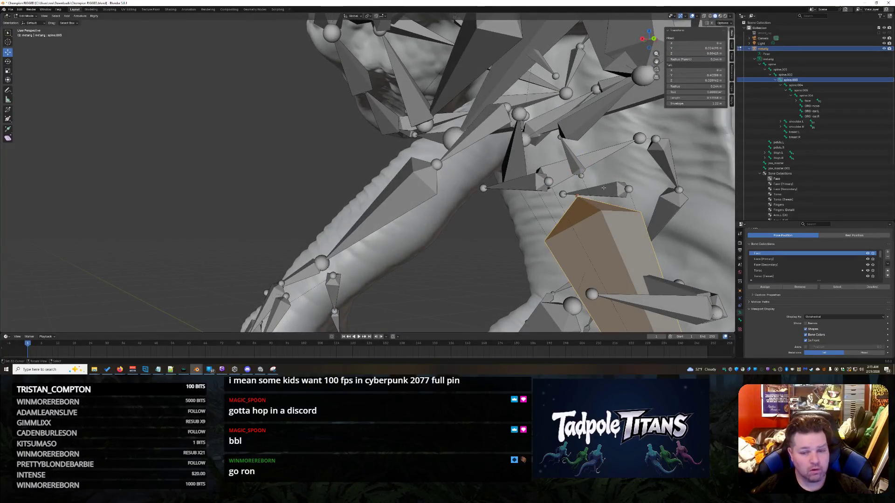
{"action": "left_click", "coordinate": [583, 174]}
{"action": "mouse_move", "coordinate": [583, 175]}
{"action": "middle_mouse_down"}
{"action": "mouse_move", "coordinate": [543, 188]}
{"action": "mouse_move", "coordinate": [552, 183]}
{"action": "middle_mouse_up"}
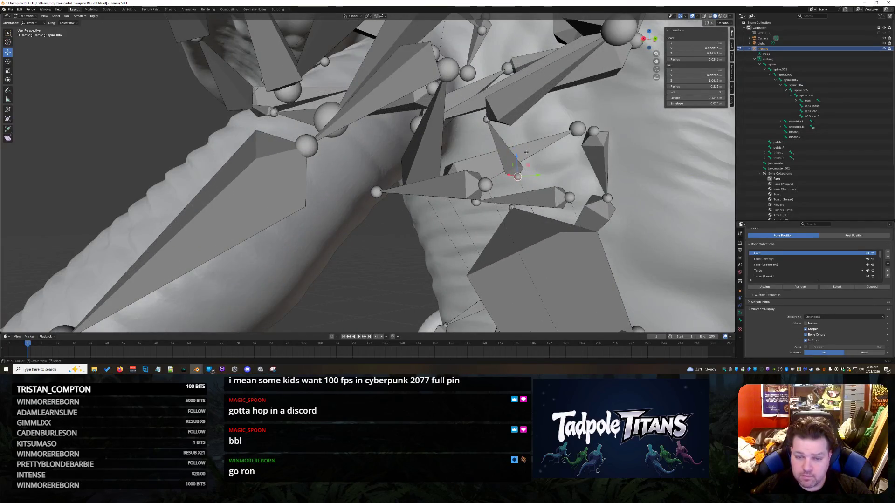
{"action": "middle_click_drag", "start_coordinate": [524, 152], "coordinate": [528, 243]}
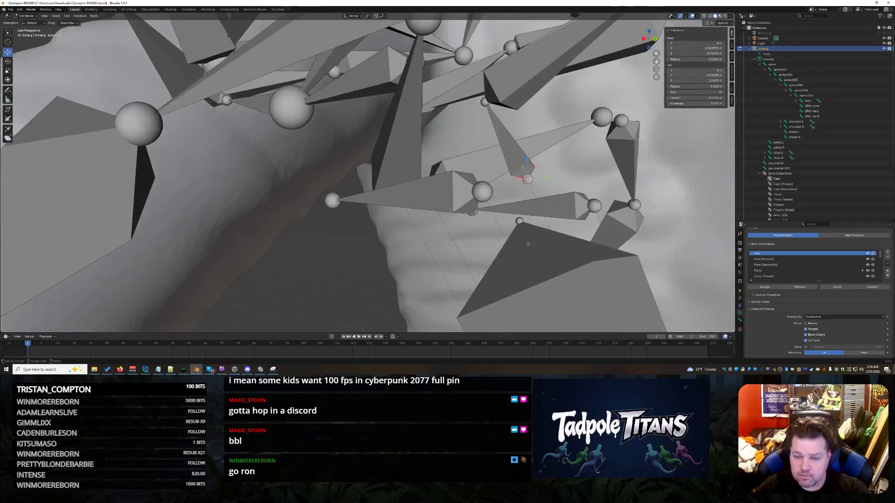
{"action": "left_click", "coordinate": [528, 243]}
{"action": "left_click", "coordinate": [532, 178]}
{"action": "left_click", "coordinate": [522, 259]}
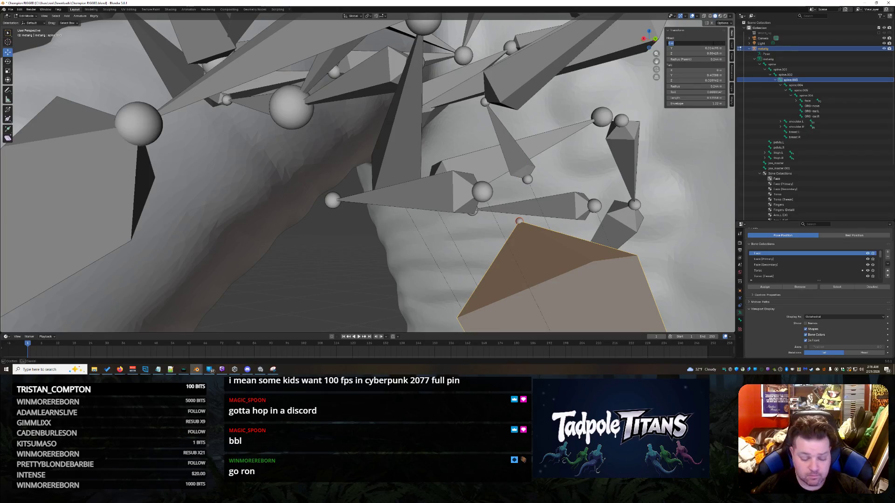
Try new head Y coordinates for the small shoulder bone in the Item panel, undoing twice
{"action": "key", "text": "Tab"}
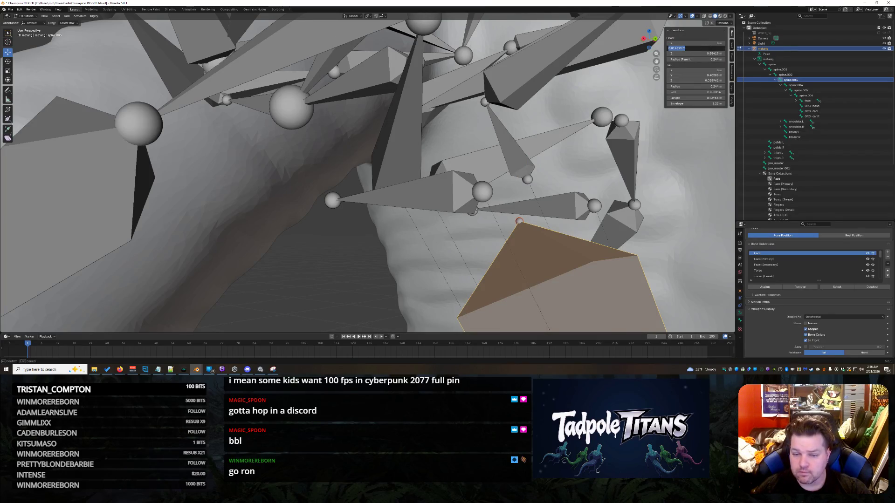
{"action": "left_click", "coordinate": [526, 178]}
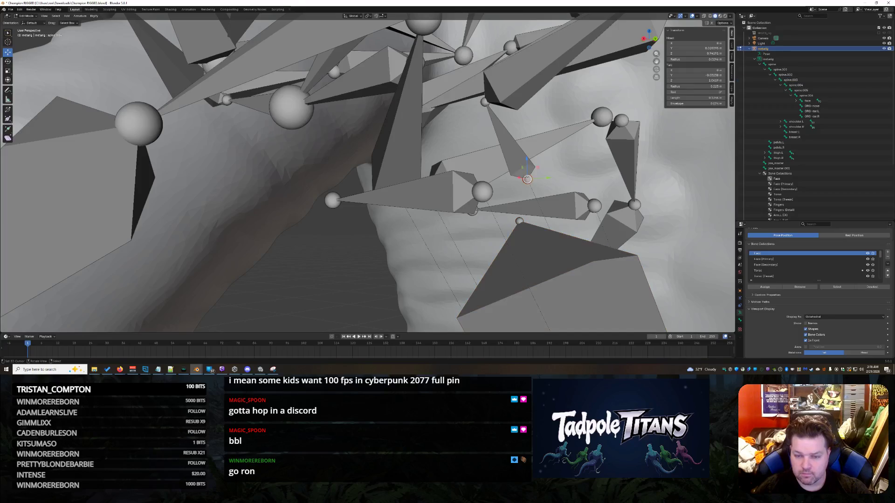
{"action": "left_click", "coordinate": [698, 48]}
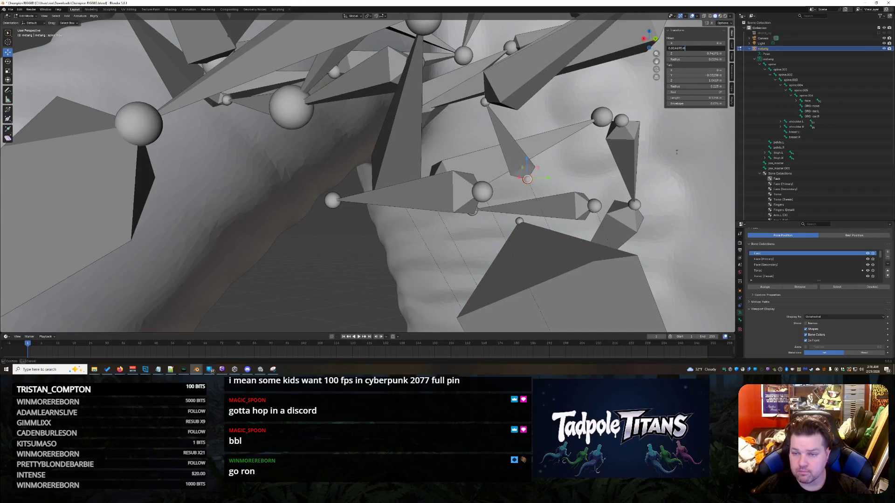
{"action": "key", "text": "Return"}
{"action": "left_click", "coordinate": [519, 222]}
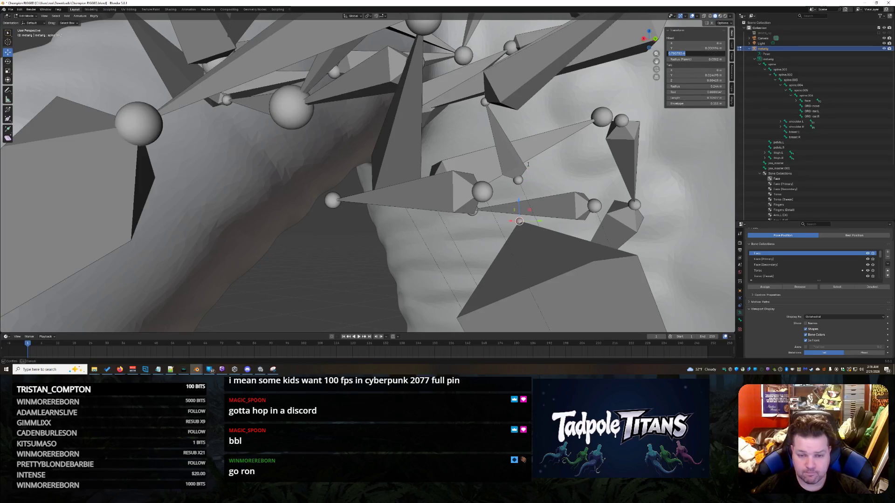
{"action": "left_click", "coordinate": [518, 179]}
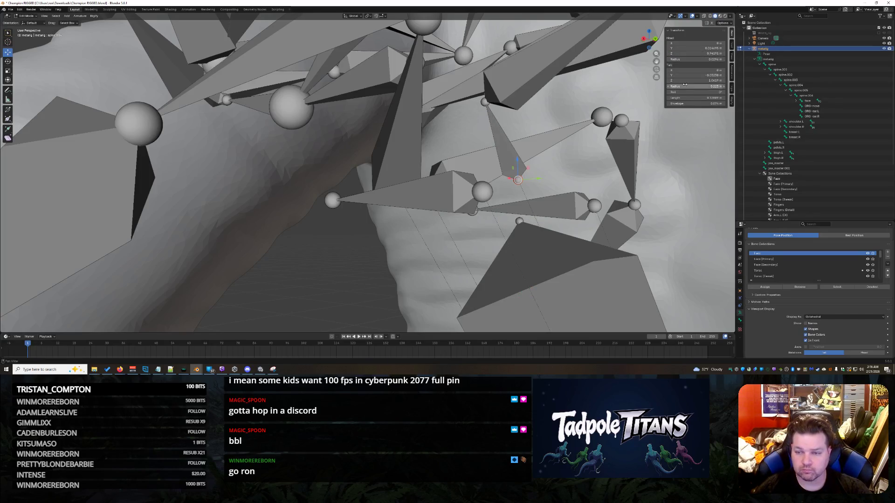
{"action": "key", "text": "Return"}
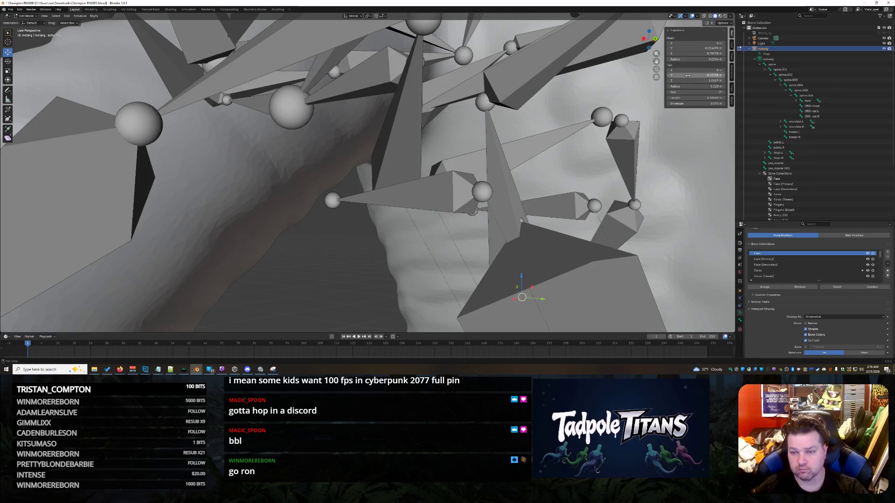
{"action": "key", "text": "ctrl+z"}
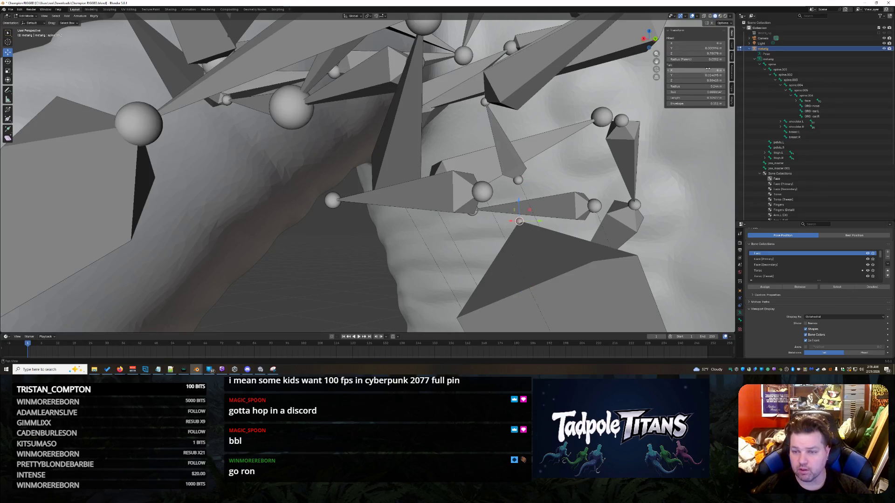
{"action": "left_click", "coordinate": [696, 53]}
{"action": "key", "text": "Return"}
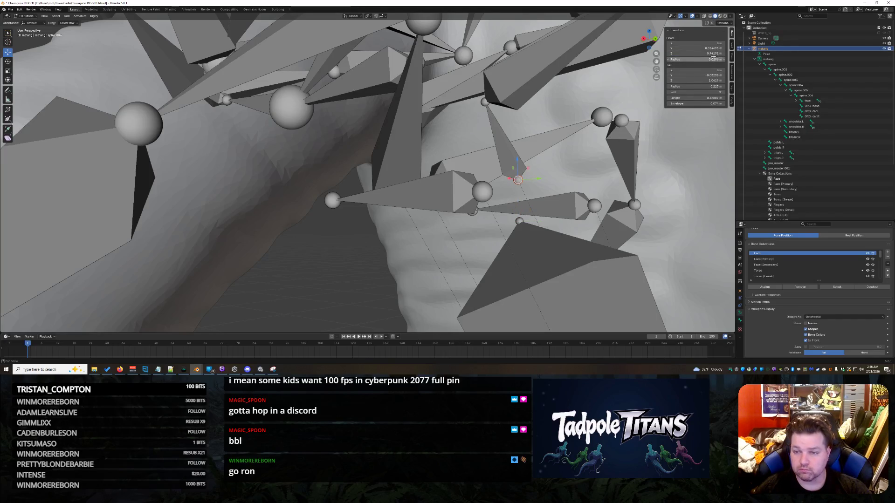
{"action": "key", "text": "Return"}
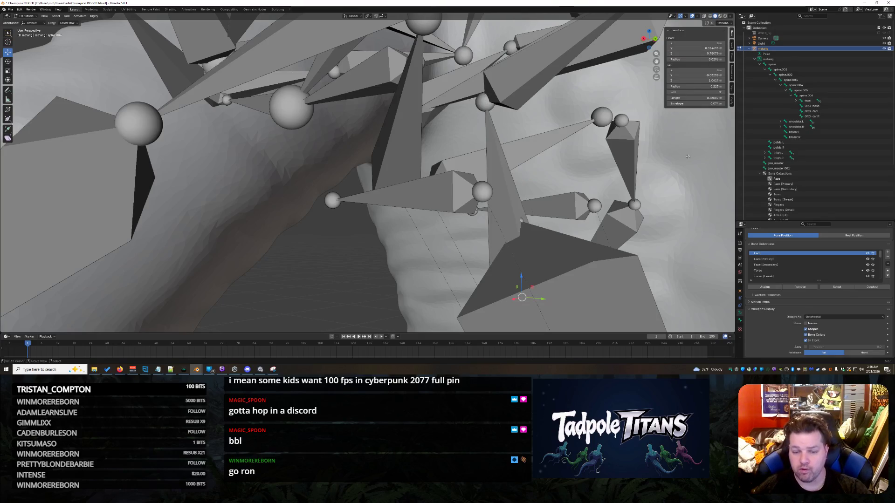
{"action": "key", "text": "ctrl+z"}
Set the large bone's tail down to the lower joint and frame the whole scene
{"action": "left_click", "coordinate": [529, 246]}
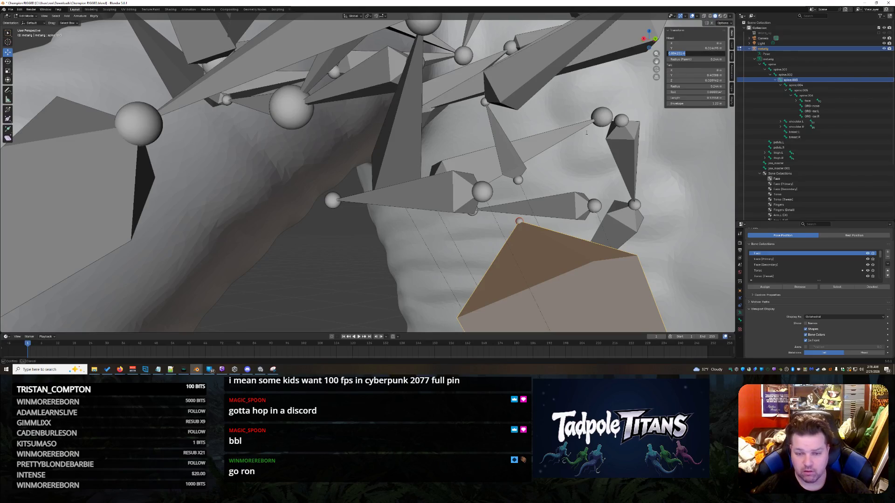
{"action": "double_click", "coordinate": [699, 73]}
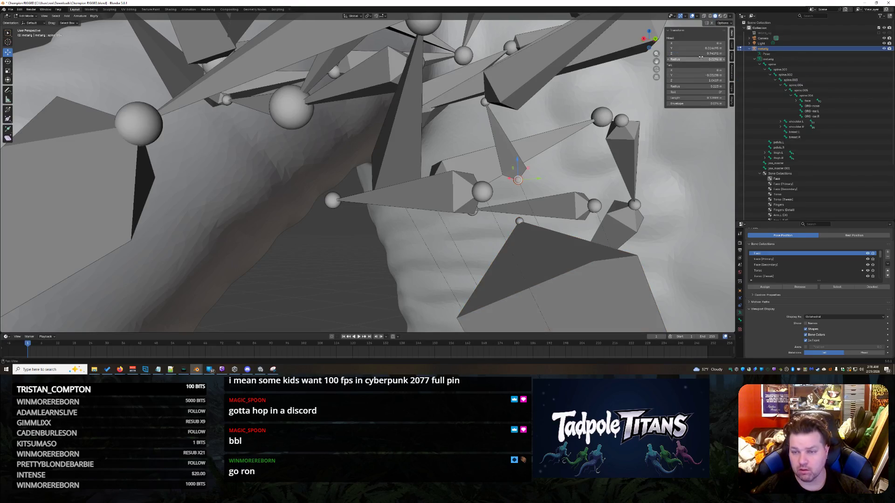
{"action": "key", "text": "Return"}
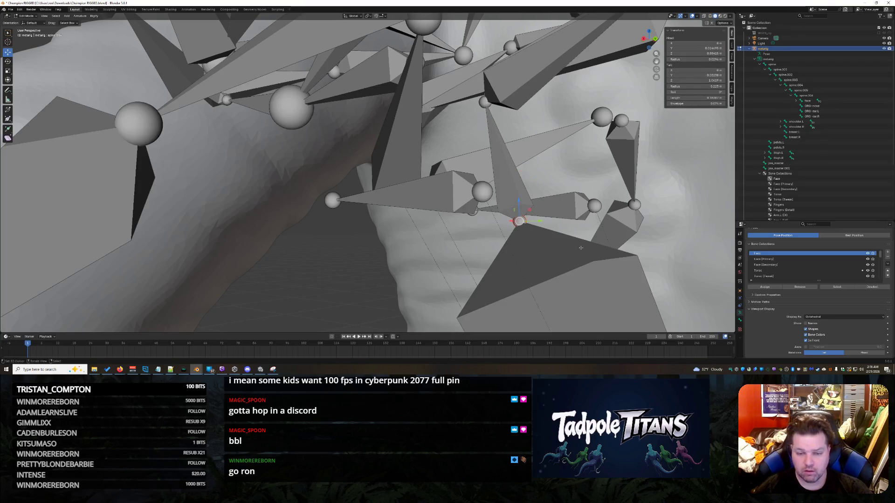
{"action": "key", "text": "Home"}
{"action": "scroll", "coordinate": [476, 231], "scroll_direction": "up", "scroll_amount": 8}
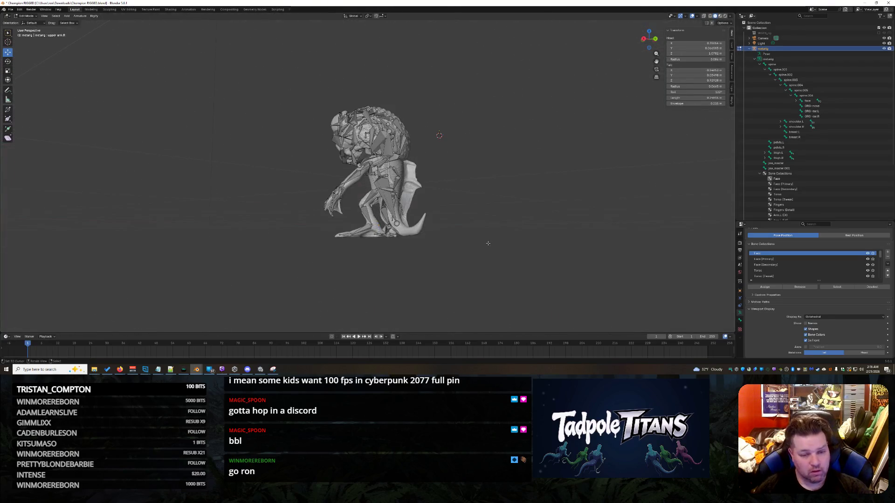
Collapse the metarig hierarchy and delete the old generated rig object
{"action": "left_click", "coordinate": [753, 51]}
{"action": "left_click", "coordinate": [752, 50]}
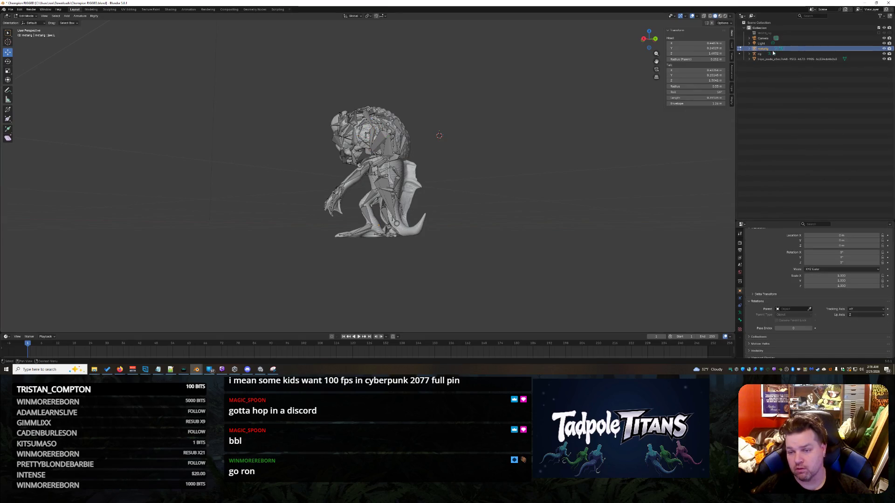
{"action": "right_click", "coordinate": [773, 54]}
{"action": "left_click", "coordinate": [767, 58]}
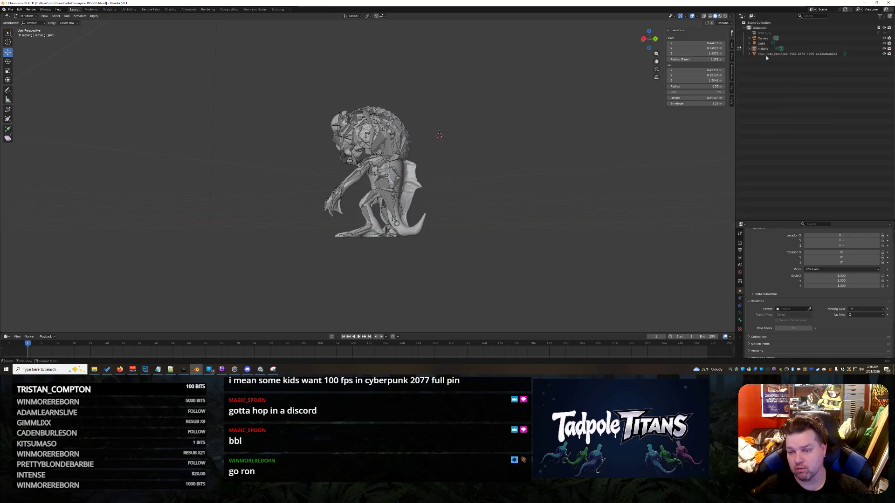
Select the metarig and run Rigify Generate Rig from its Armature data settings
{"action": "left_click", "coordinate": [767, 49]}
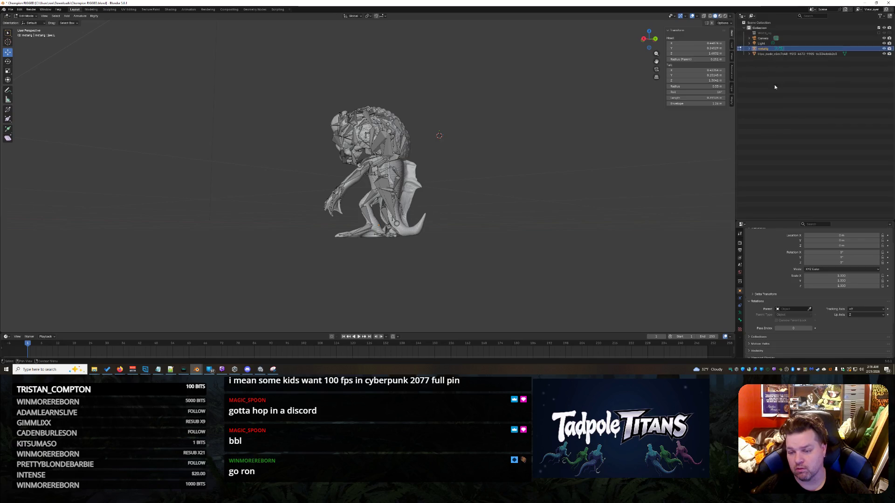
{"action": "left_click", "coordinate": [739, 312]}
{"action": "scroll", "coordinate": [811, 294], "scroll_direction": "down", "scroll_amount": 3}
{"action": "scroll", "coordinate": [811, 308], "scroll_direction": "down", "scroll_amount": 2}
{"action": "left_click", "coordinate": [810, 326]}
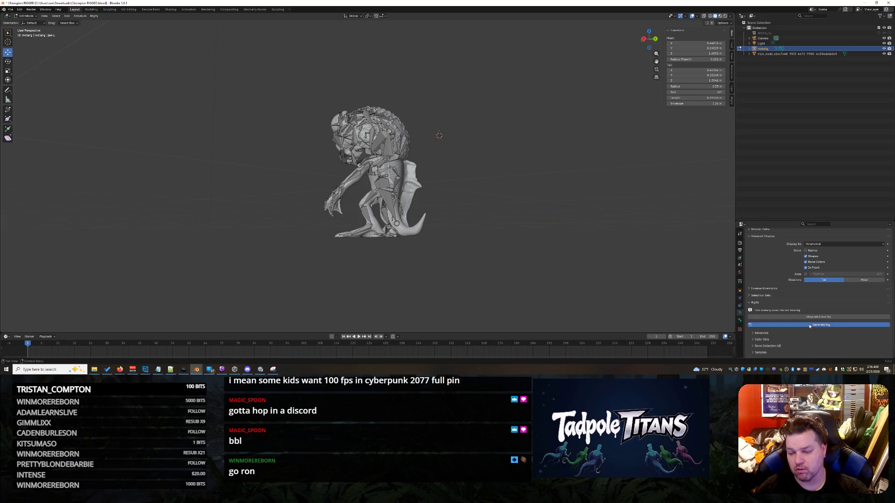
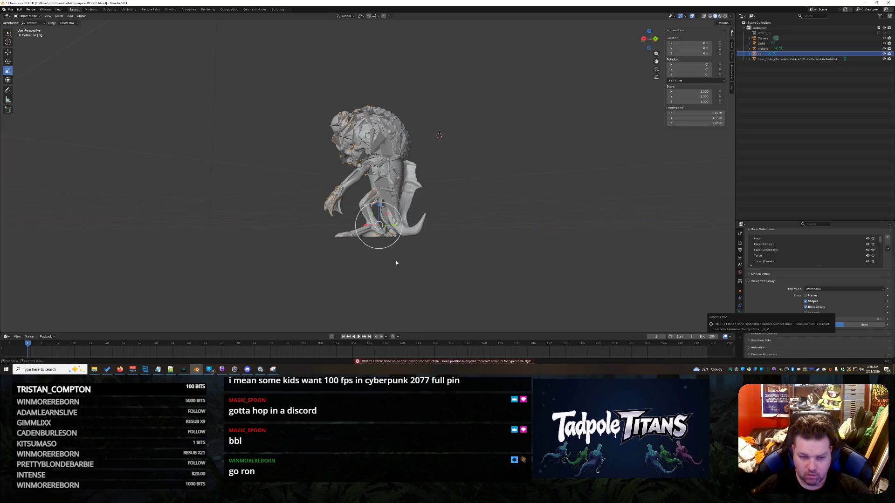
Select the creature's armature, enter Edit Mode and pick the large bone near the torso
{"action": "left_click", "coordinate": [480, 243]}
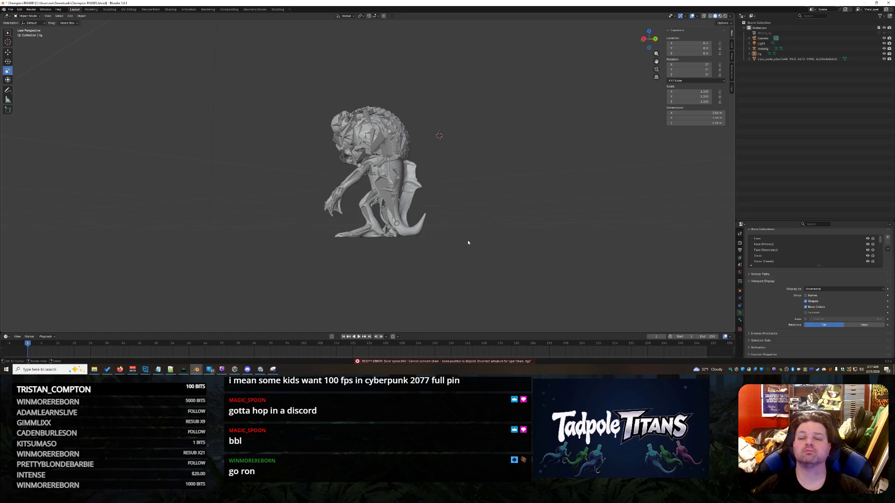
{"action": "left_click", "coordinate": [380, 238]}
{"action": "key", "text": "Tab"}
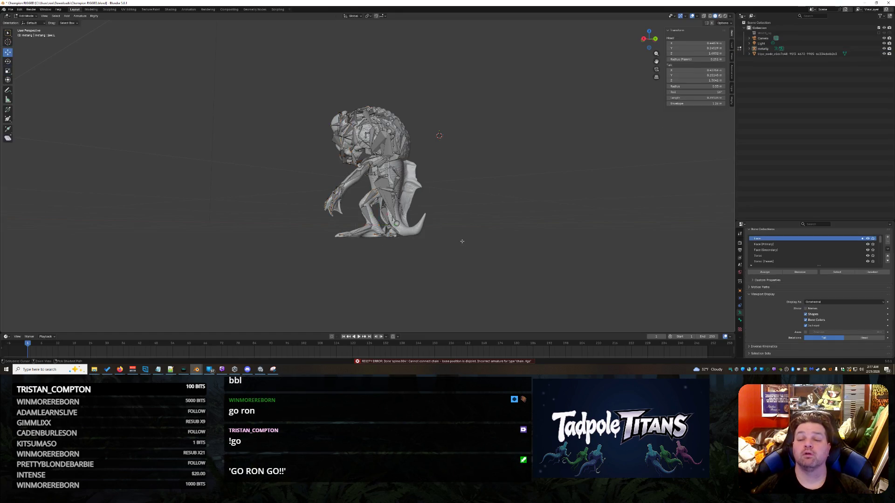
{"action": "scroll", "coordinate": [331, 250], "scroll_direction": "up", "scroll_amount": 3}
{"action": "scroll", "coordinate": [420, 224], "scroll_direction": "up", "scroll_amount": 3}
{"action": "scroll", "coordinate": [454, 210], "scroll_direction": "up", "scroll_amount": 2}
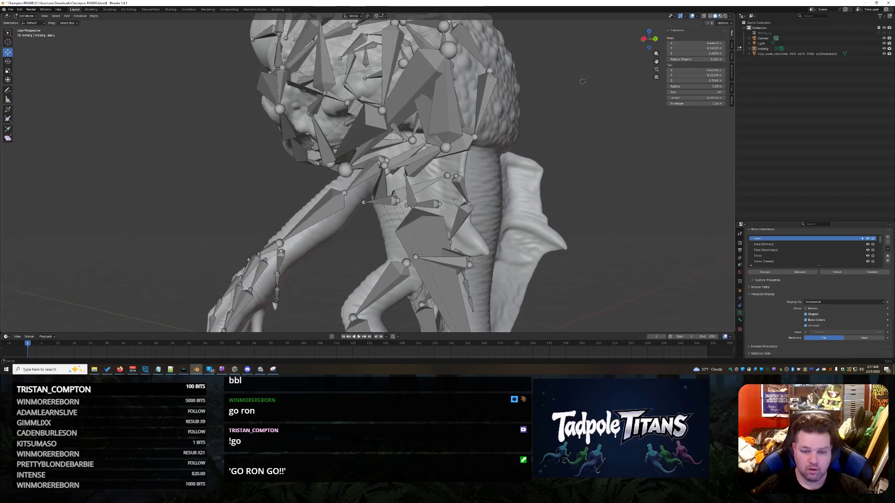
{"action": "scroll", "coordinate": [480, 206], "scroll_direction": "up", "scroll_amount": 3}
{"action": "scroll", "coordinate": [480, 205], "scroll_direction": "up", "scroll_amount": 2}
{"action": "scroll", "coordinate": [489, 205], "scroll_direction": "up", "scroll_amount": 2}
{"action": "scroll", "coordinate": [500, 205], "scroll_direction": "up", "scroll_amount": 2}
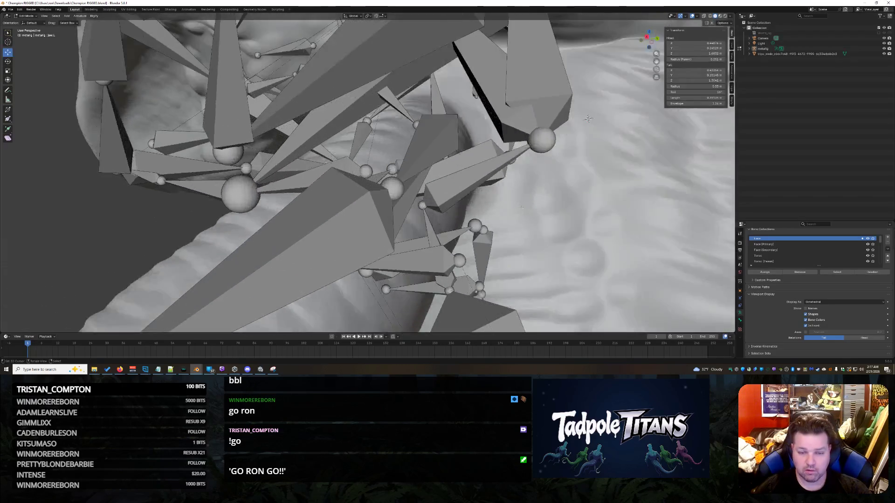
{"action": "scroll", "coordinate": [514, 205], "scroll_direction": "up", "scroll_amount": 3}
{"action": "mouse_move", "coordinate": [514, 205]}
{"action": "middle_mouse_down"}
{"action": "mouse_move", "coordinate": [539, 105]}
{"action": "mouse_move", "coordinate": [489, 154]}
{"action": "middle_mouse_up"}
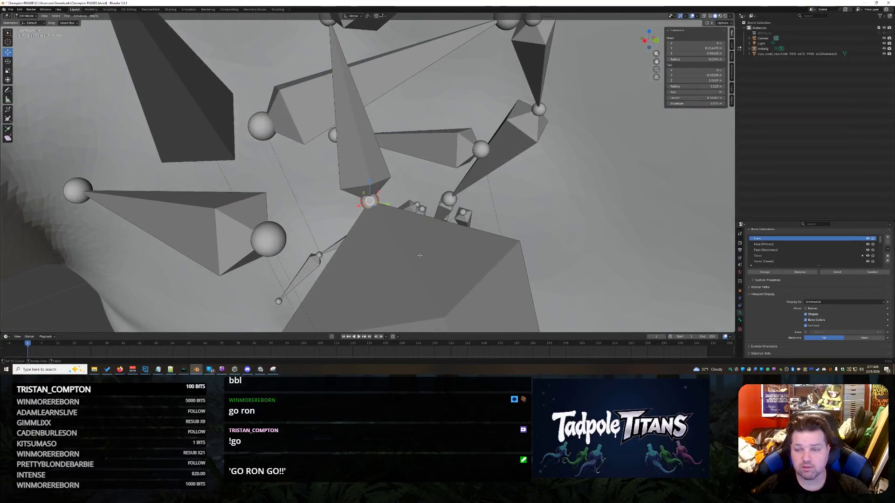
{"action": "left_click", "coordinate": [420, 255]}
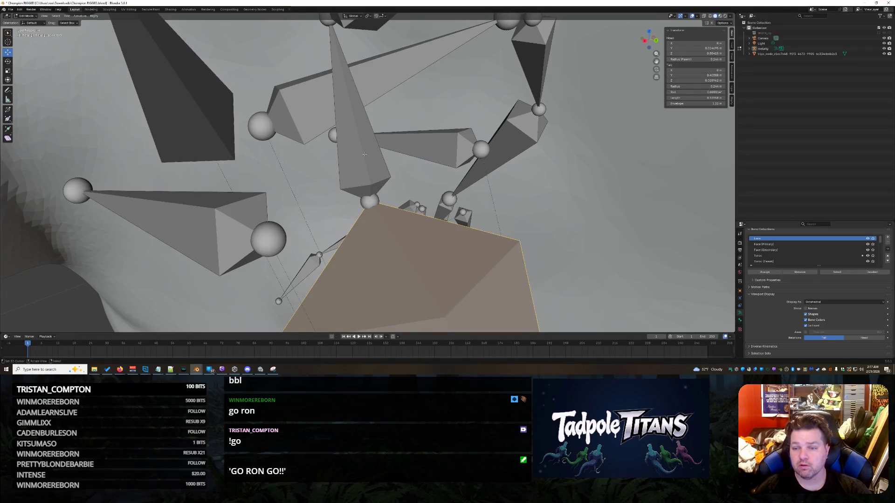
Alternate between the upper bone and the lower tall bone to compare their head and tail coordinates
{"action": "left_click", "coordinate": [363, 154]}
{"action": "key", "text": "ctrl+z"}
{"action": "left_click", "coordinate": [364, 153]}
{"action": "left_click", "coordinate": [414, 261]}
{"action": "left_click", "coordinate": [376, 179]}
{"action": "mouse_move", "coordinate": [376, 179]}
{"action": "middle_mouse_down"}
{"action": "mouse_move", "coordinate": [429, 113]}
{"action": "mouse_move", "coordinate": [275, 121]}
{"action": "middle_mouse_up"}
{"action": "left_click", "coordinate": [276, 121]}
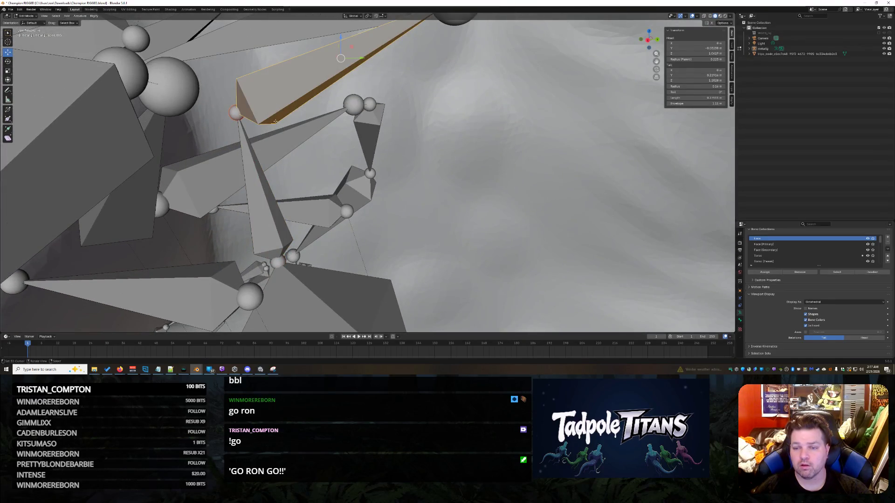
{"action": "left_click", "coordinate": [263, 187]}
{"action": "left_click", "coordinate": [283, 88]}
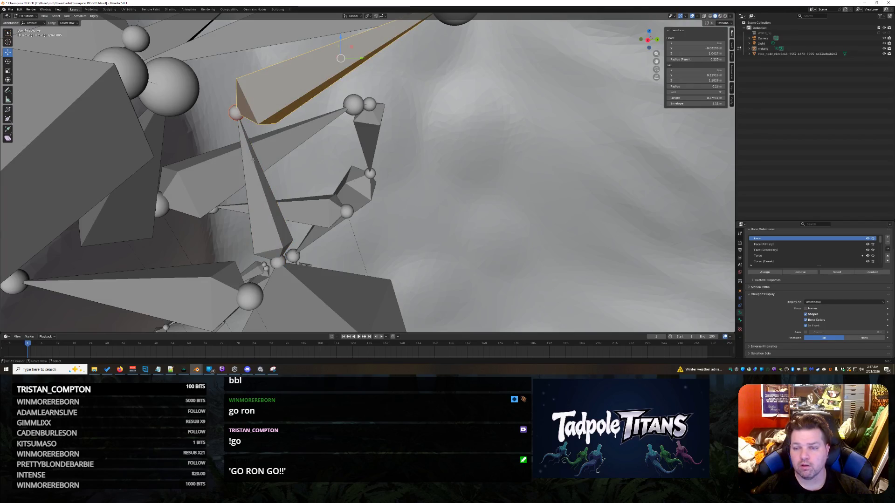
{"action": "left_click", "coordinate": [253, 160]}
{"action": "left_click", "coordinate": [276, 81]}
{"action": "left_click", "coordinate": [250, 162]}
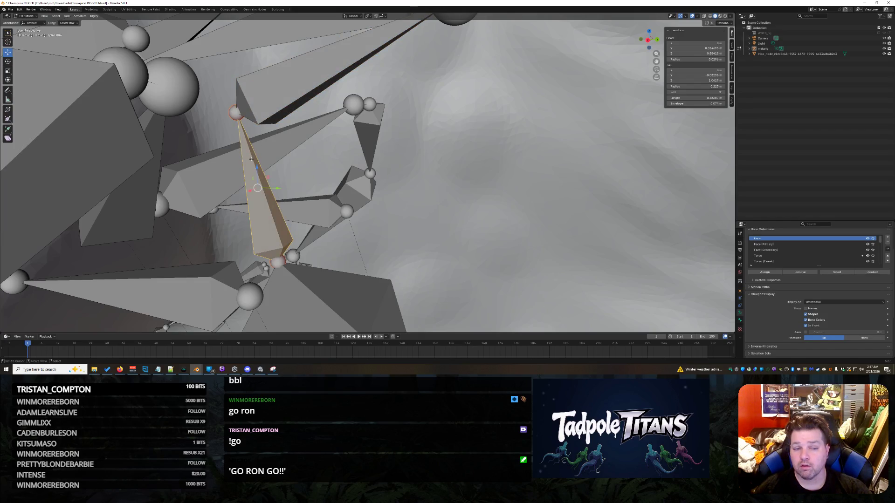
Enter new Tail Z and Head Z for the upper bone and a new Tail Z for the lower bone
{"action": "left_click", "coordinate": [287, 81]}
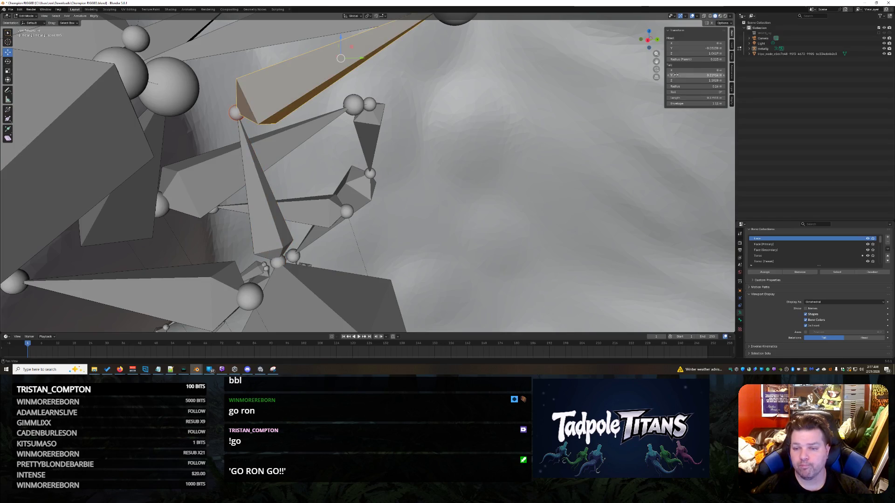
{"action": "double_click", "coordinate": [695, 81]}
{"action": "key", "text": "Return"}
{"action": "left_click", "coordinate": [264, 197]}
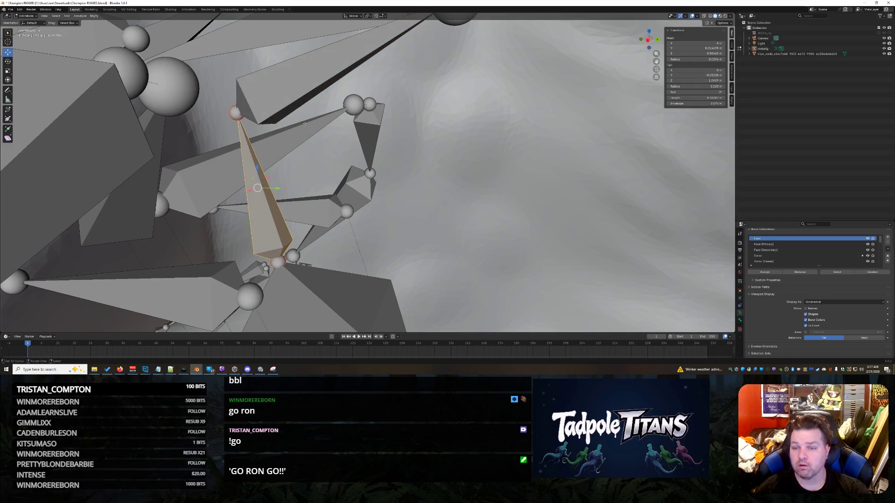
{"action": "left_click", "coordinate": [308, 85]}
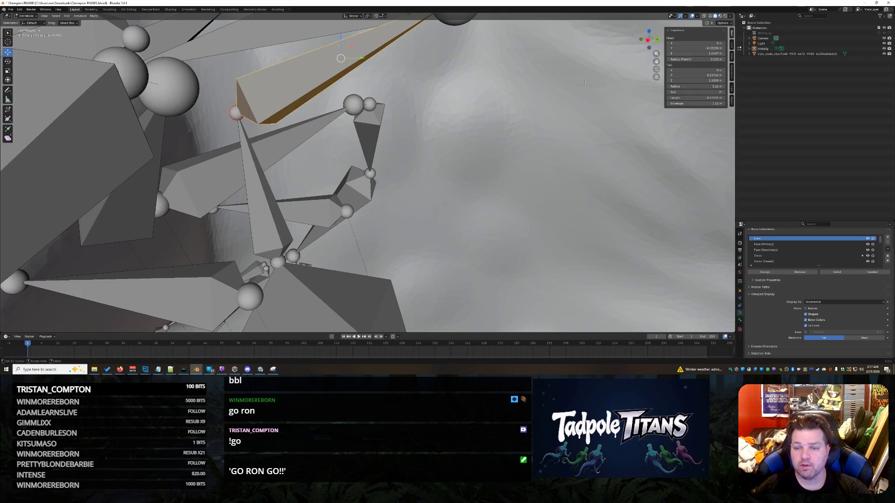
{"action": "left_click", "coordinate": [696, 53]}
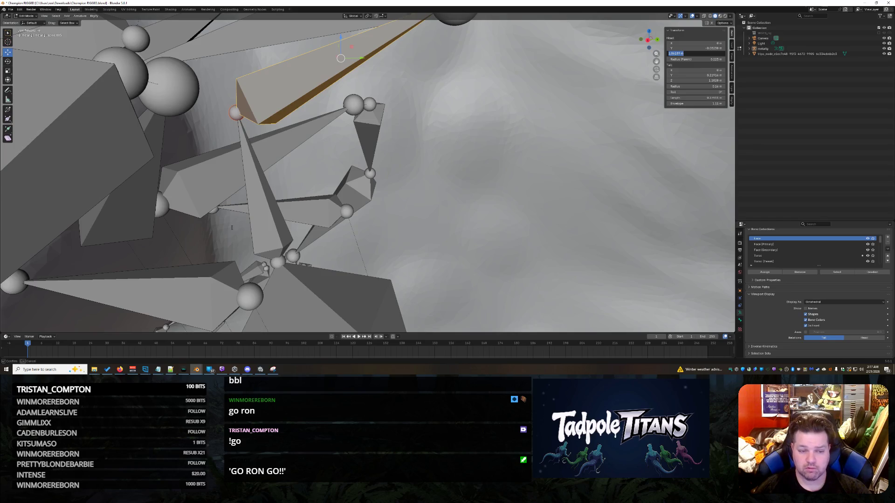
{"action": "key", "text": "Return"}
{"action": "left_click", "coordinate": [259, 188]}
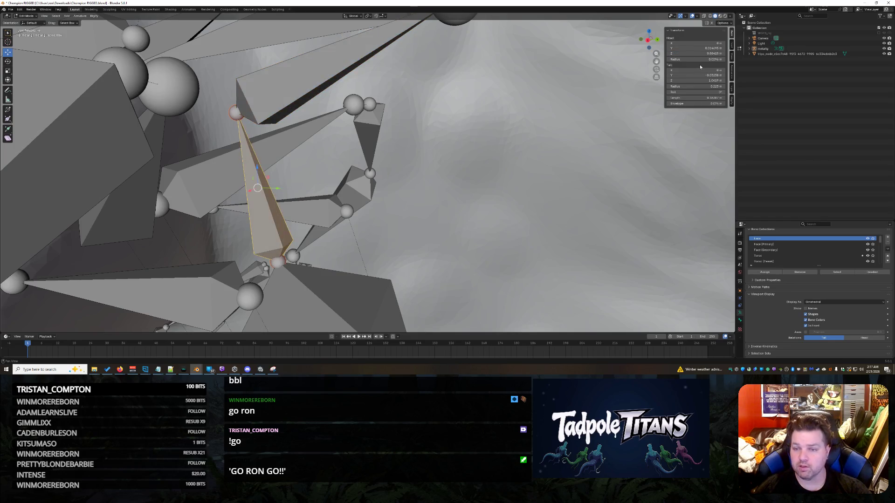
{"action": "left_click", "coordinate": [696, 80]}
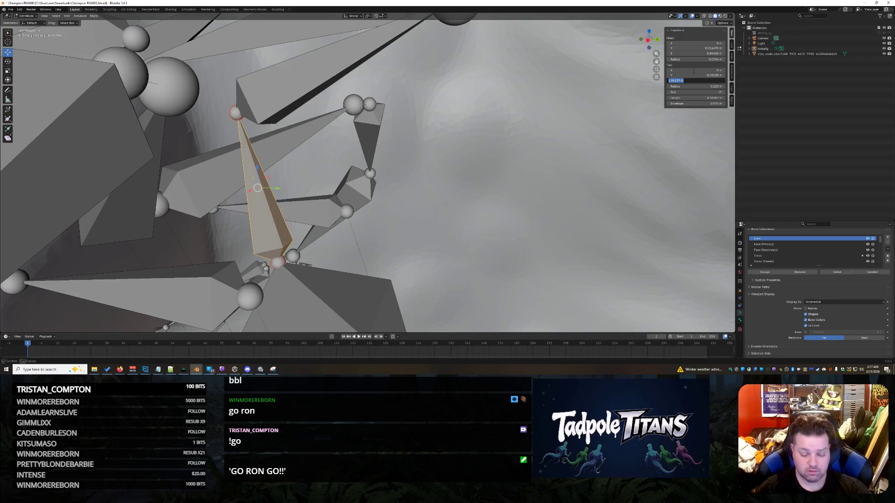
{"action": "key", "text": "Return"}
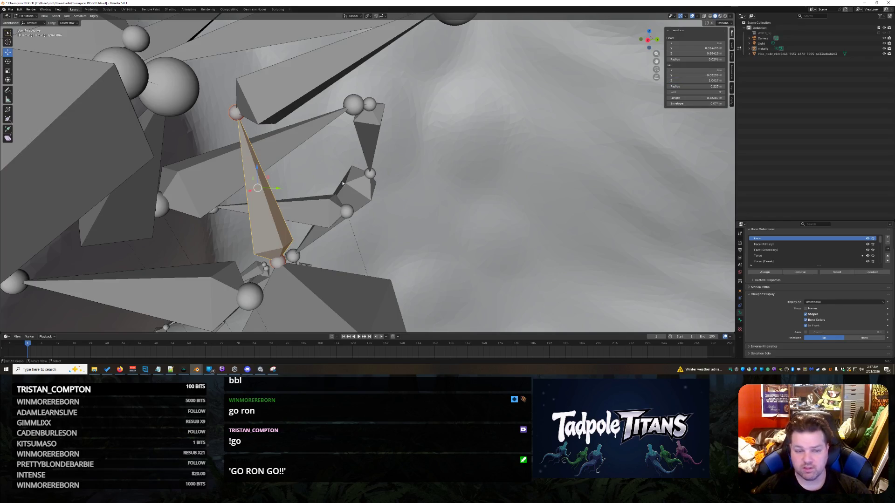
Re-check the two bones' coordinates by switching selection between them
{"action": "left_click", "coordinate": [267, 103]}
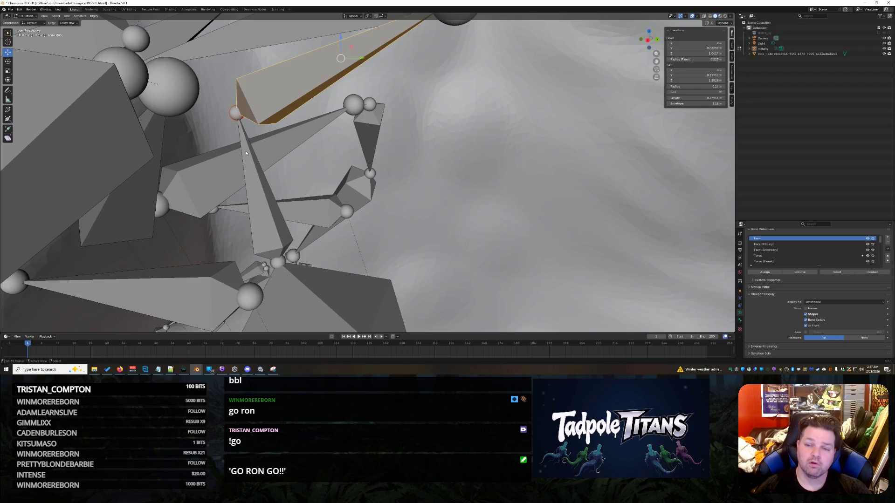
{"action": "left_click", "coordinate": [254, 138]}
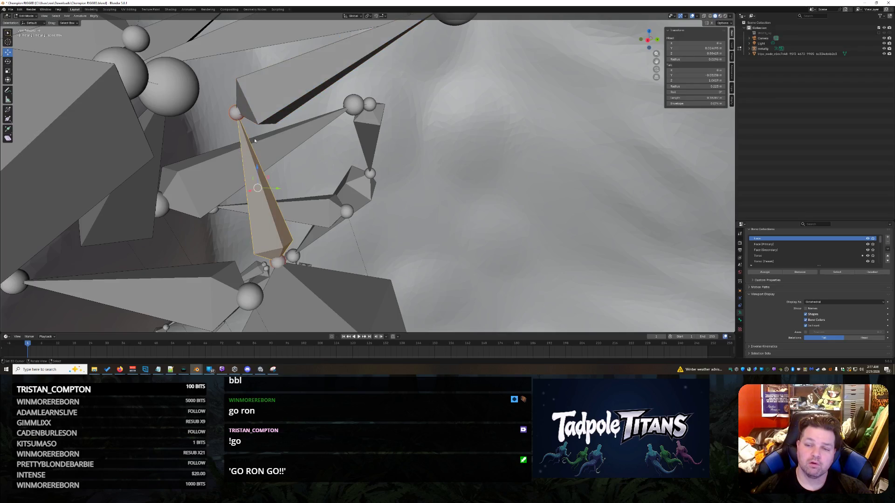
{"action": "left_click", "coordinate": [271, 101]}
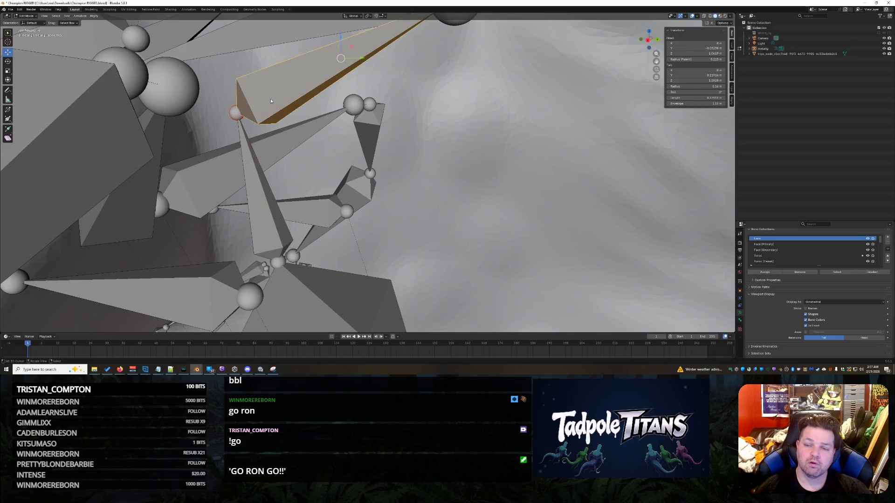
{"action": "left_click", "coordinate": [249, 163]}
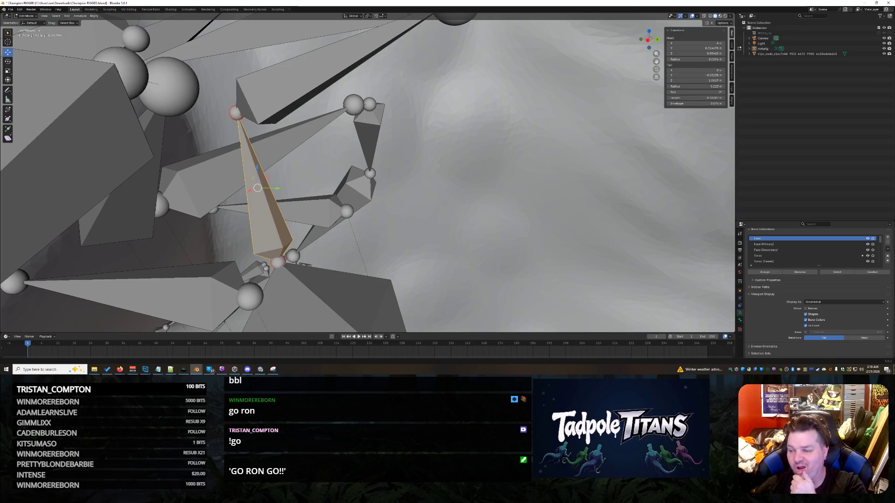
{"action": "left_click", "coordinate": [236, 112]}
{"action": "left_click", "coordinate": [297, 97]}
{"action": "left_click", "coordinate": [257, 189]}
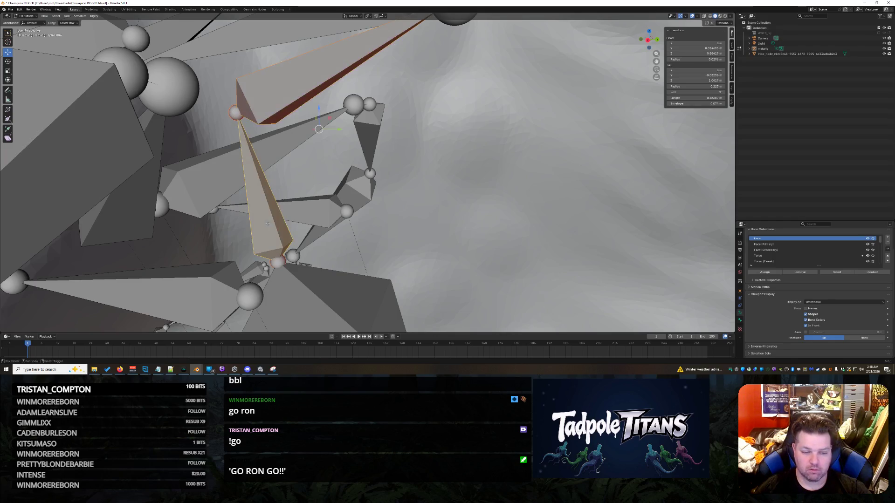
{"action": "left_click", "coordinate": [322, 298], "text": "shift"}
{"action": "middle_click_drag", "start_coordinate": [392, 232], "coordinate": [413, 246]}
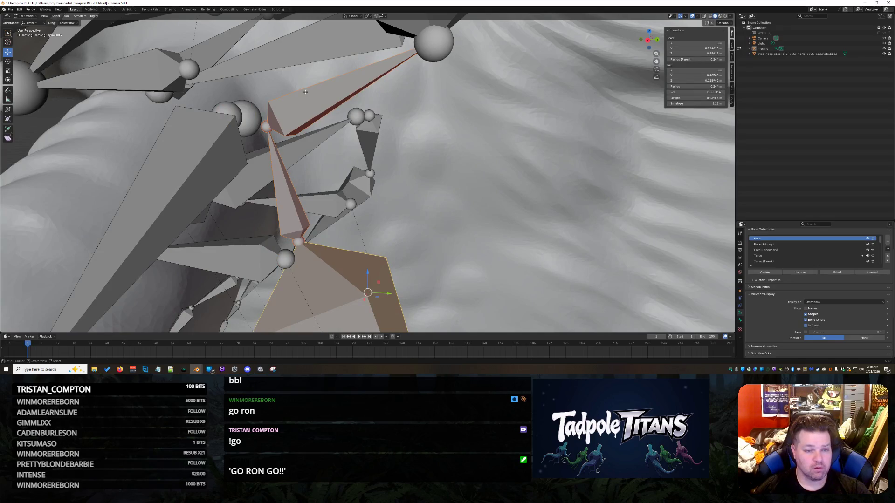
{"action": "left_click", "coordinate": [313, 111]}
{"action": "left_click", "coordinate": [350, 294]}
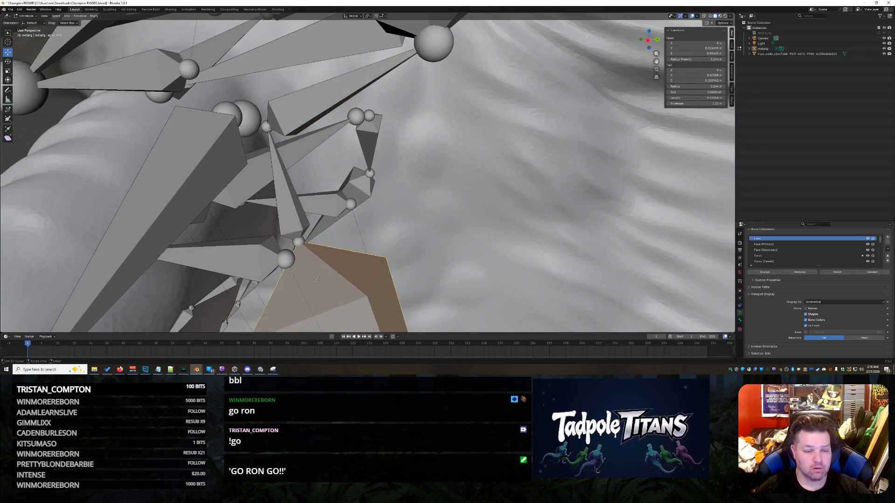
{"action": "left_click", "coordinate": [287, 196], "text": "shift"}
{"action": "left_click", "coordinate": [301, 112], "text": "shift"}
{"action": "key", "text": "f"}
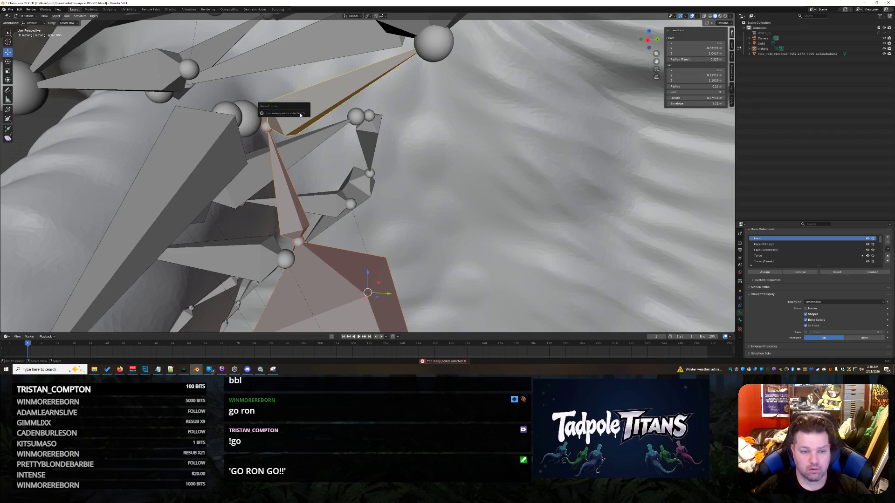
{"action": "left_click", "coordinate": [279, 189]}
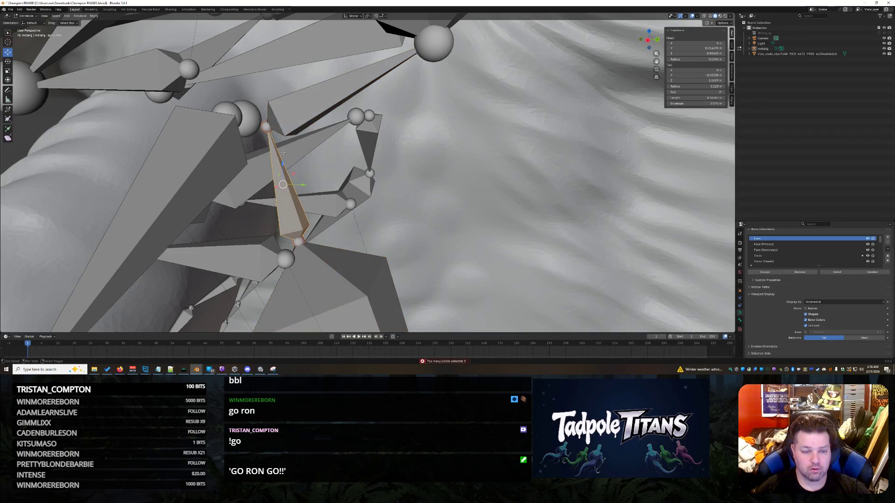
{"action": "left_click", "coordinate": [293, 114], "text": "shift"}
{"action": "left_click", "coordinate": [266, 126]}
{"action": "left_click", "coordinate": [267, 126]}
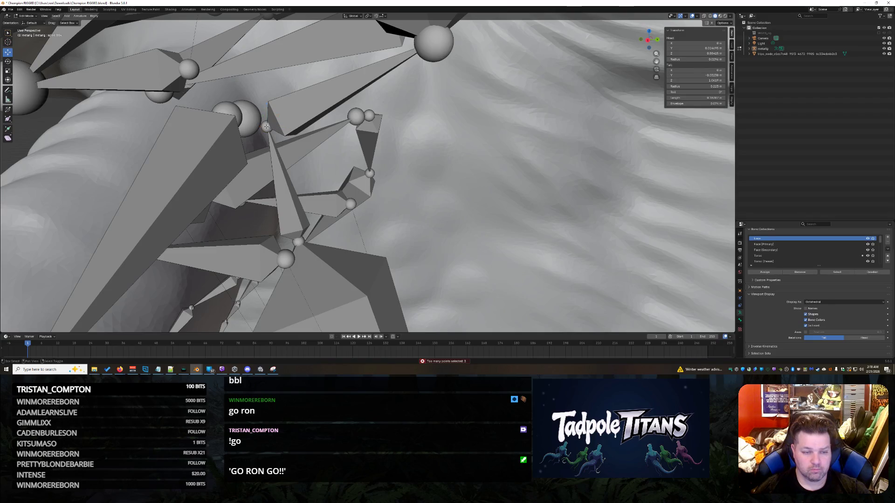
{"action": "middle_click_drag", "start_coordinate": [265, 126], "coordinate": [232, 126]}
{"action": "left_click", "coordinate": [232, 126]}
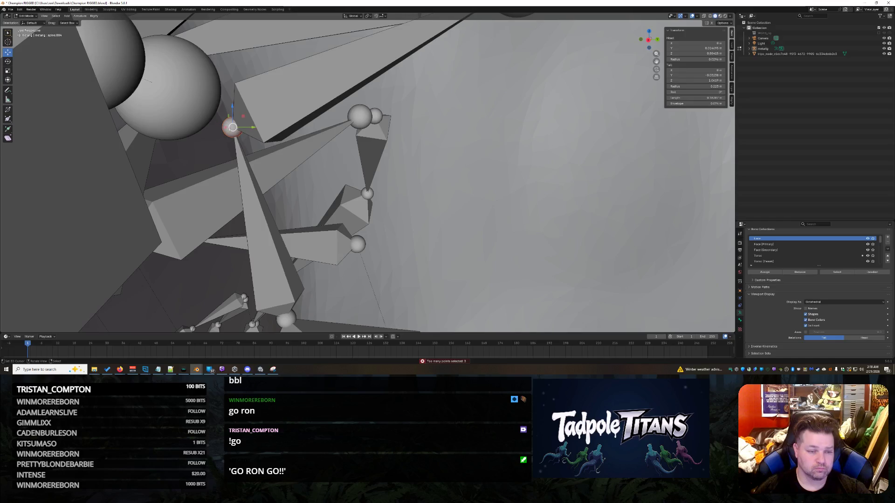
{"action": "scroll", "coordinate": [232, 126], "scroll_direction": "up", "scroll_amount": 2}
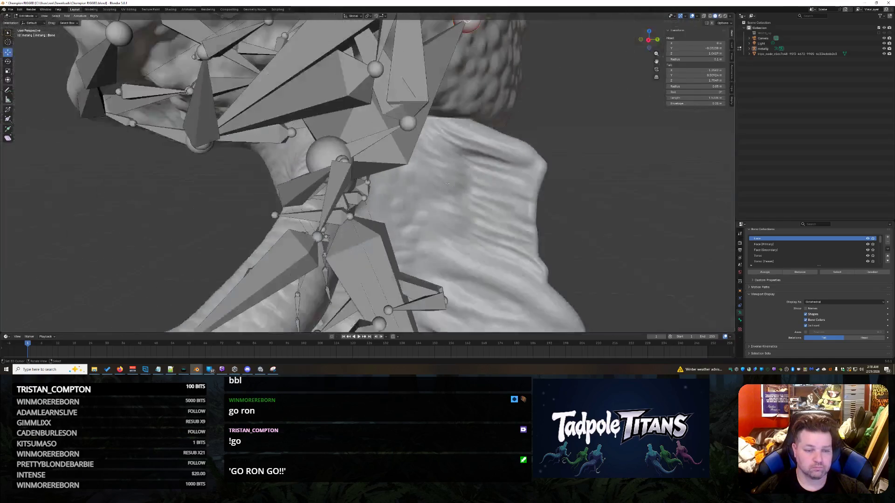
Inspect the neck and spine bones from a new angle, then deselect all bones
{"action": "mouse_move", "coordinate": [232, 126]}
{"action": "middle_mouse_down"}
{"action": "mouse_move", "coordinate": [425, 180]}
{"action": "mouse_move", "coordinate": [441, 171]}
{"action": "middle_mouse_up"}
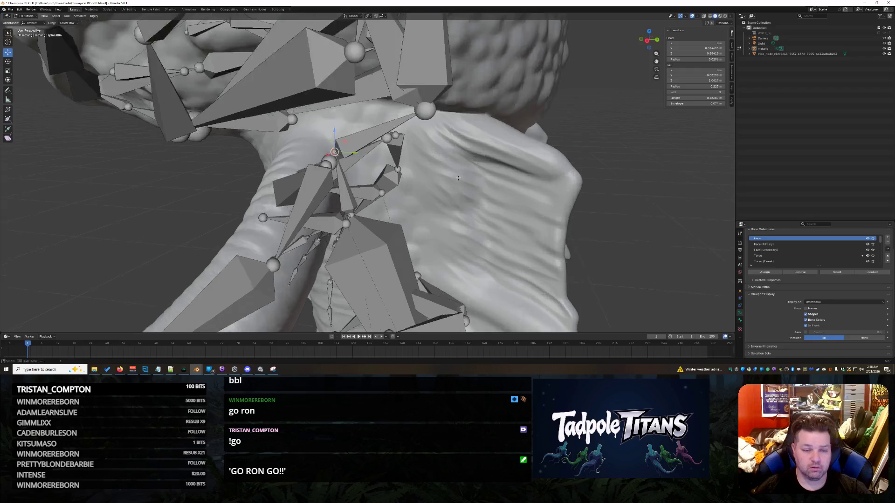
{"action": "scroll", "coordinate": [442, 171], "scroll_direction": "up", "scroll_amount": 4}
{"action": "left_click", "coordinate": [441, 171]}
{"action": "left_click", "coordinate": [372, 157]}
{"action": "left_click", "coordinate": [371, 157]}
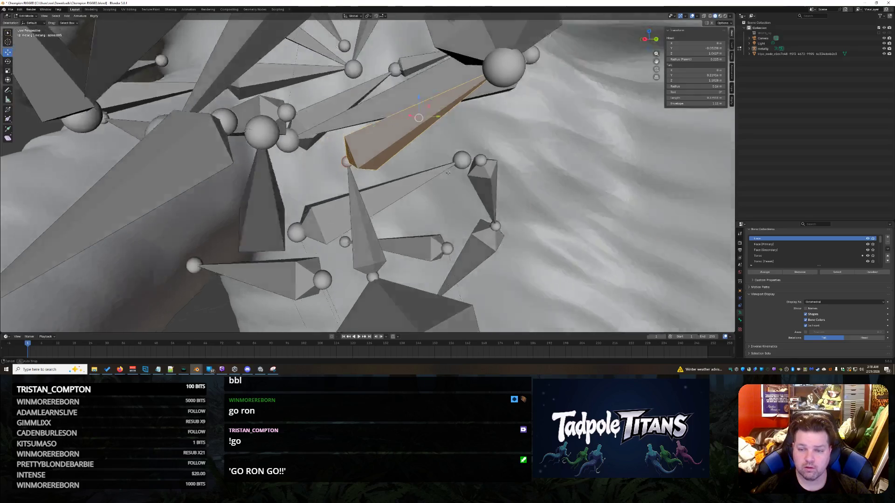
{"action": "middle_click_drag", "start_coordinate": [372, 156], "coordinate": [343, 274]}
{"action": "key", "text": "alt+a"}
Place the 3D cursor at the lower spine joint, add a trial bone, move its tip along Y, then delete it
{"action": "right_click", "coordinate": [345, 280], "text": "shift"}
{"action": "key", "text": "shift+a"}
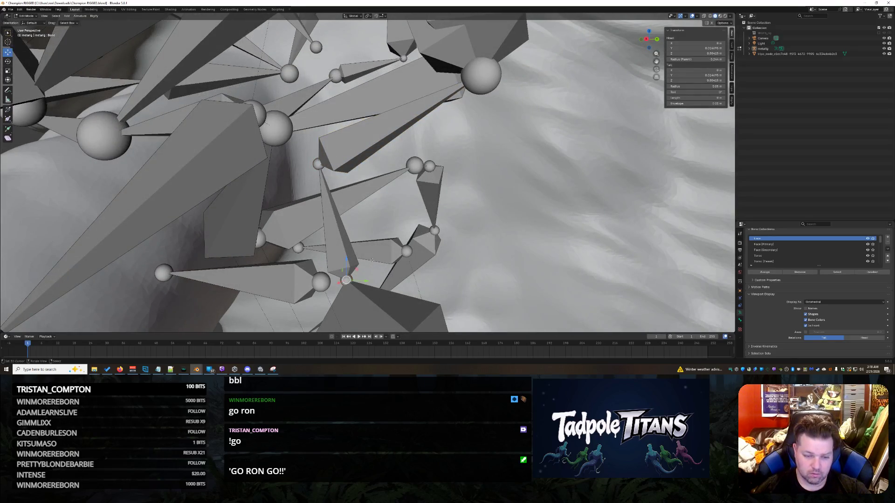
{"action": "key", "text": "g"}
{"action": "key", "text": "y"}
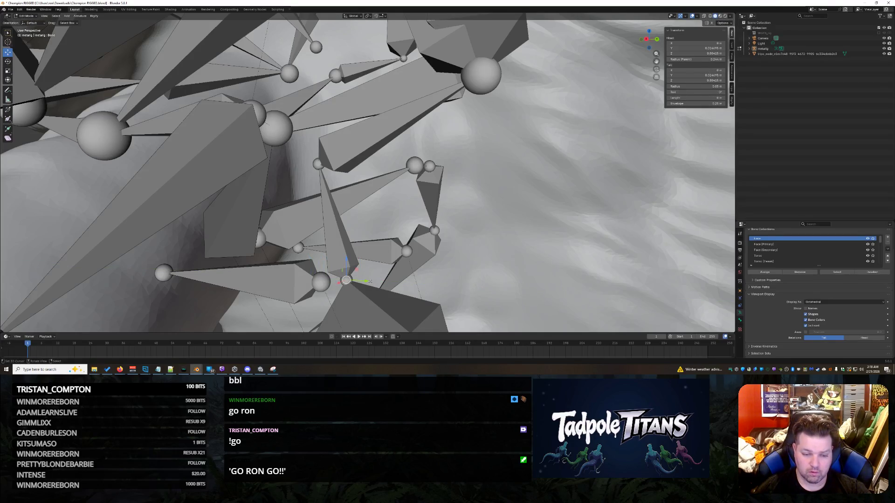
{"action": "left_click", "coordinate": [474, 287]}
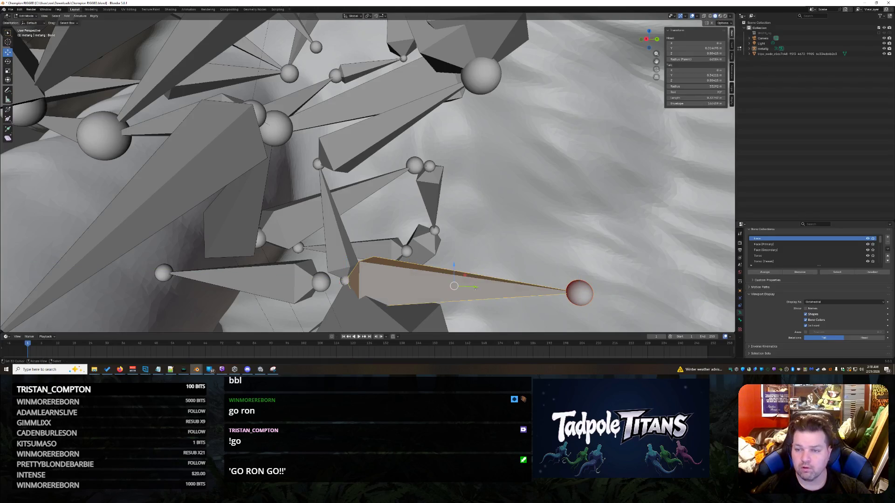
{"action": "key", "text": "Delete"}
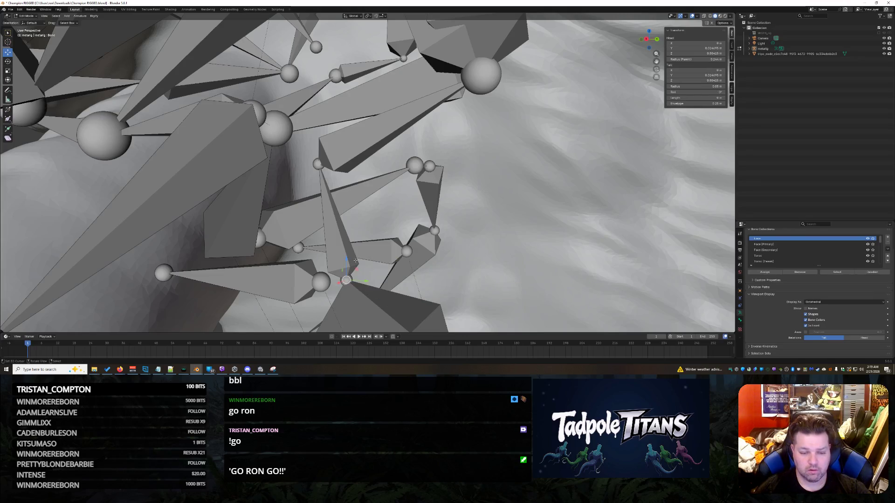
{"action": "left_click", "coordinate": [346, 279]}
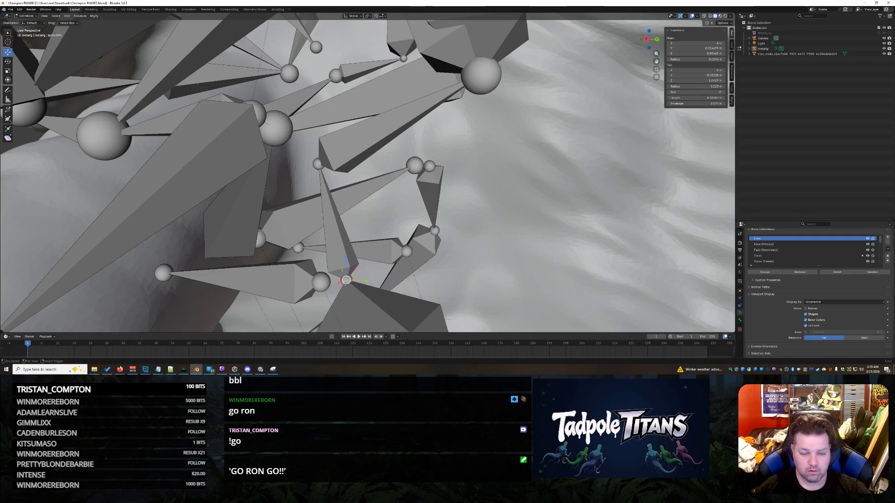
Select the upper, middle and lower spine bones together and try F to connect them
{"action": "left_click", "coordinate": [345, 280]}
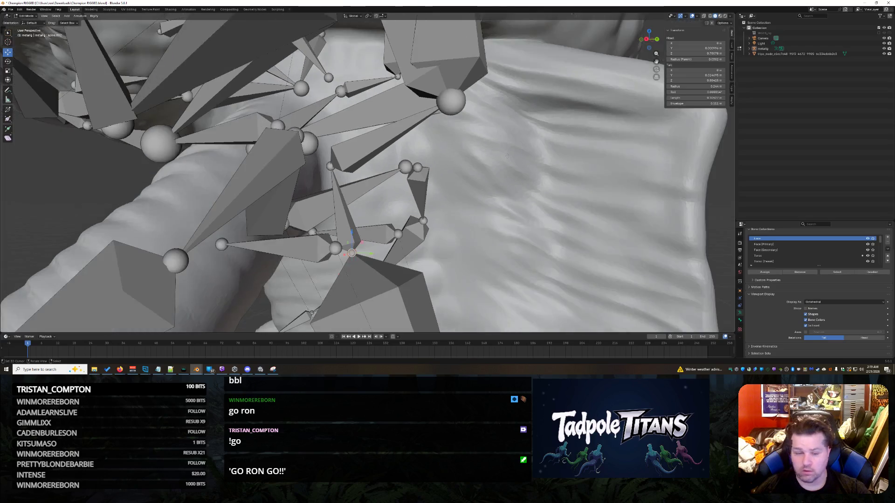
{"action": "scroll", "coordinate": [430, 192], "scroll_direction": "down", "scroll_amount": 2}
{"action": "left_click", "coordinate": [342, 210]}
{"action": "left_click", "coordinate": [378, 143], "text": "shift"}
{"action": "left_click", "coordinate": [344, 209], "text": "shift"}
{"action": "left_click", "coordinate": [359, 275], "text": "shift"}
{"action": "key", "text": "f"}
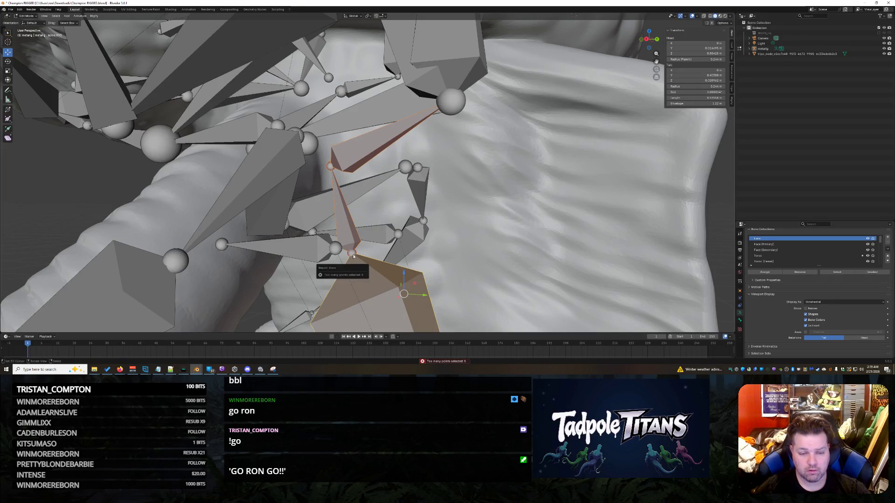
Select the single joint between the bones and retry connecting them with F
{"action": "left_click", "coordinate": [330, 166]}
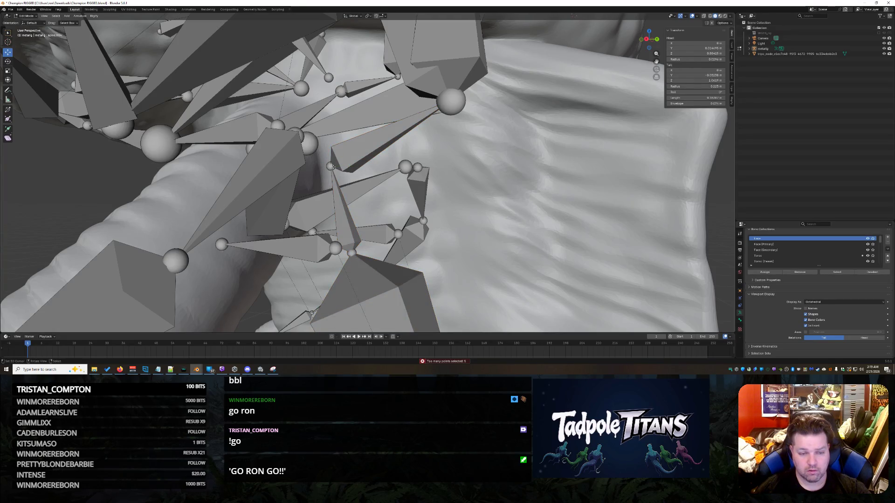
{"action": "key", "text": "f"}
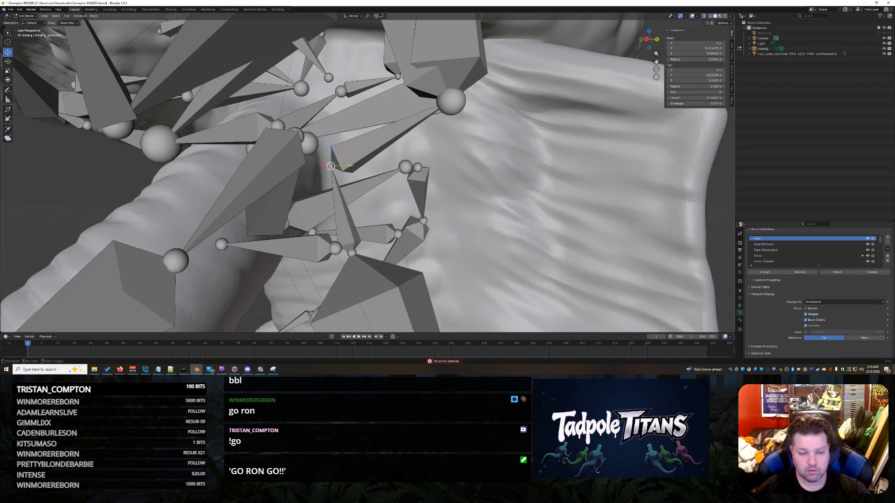
{"action": "key", "text": "f"}
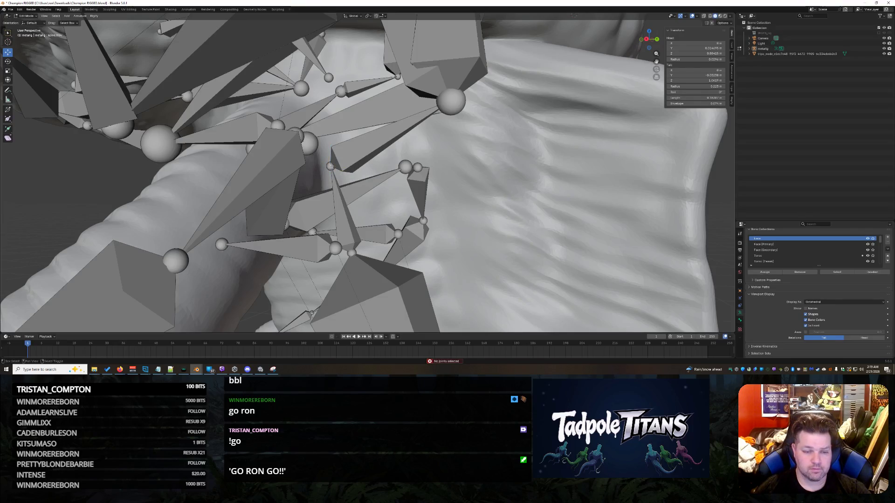
{"action": "key", "text": "f"}
Move the spine bone's tip joint along the Y axis, then cancel a second grab
{"action": "left_click", "coordinate": [335, 179]}
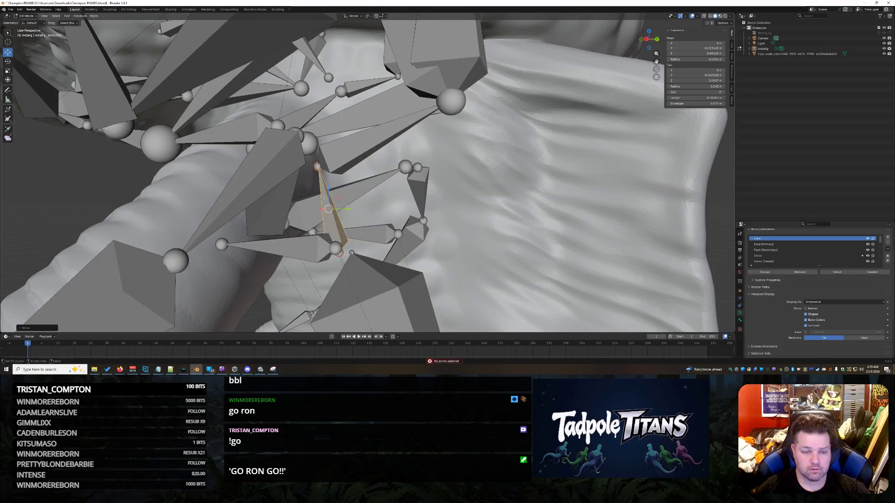
{"action": "left_click", "coordinate": [338, 191]}
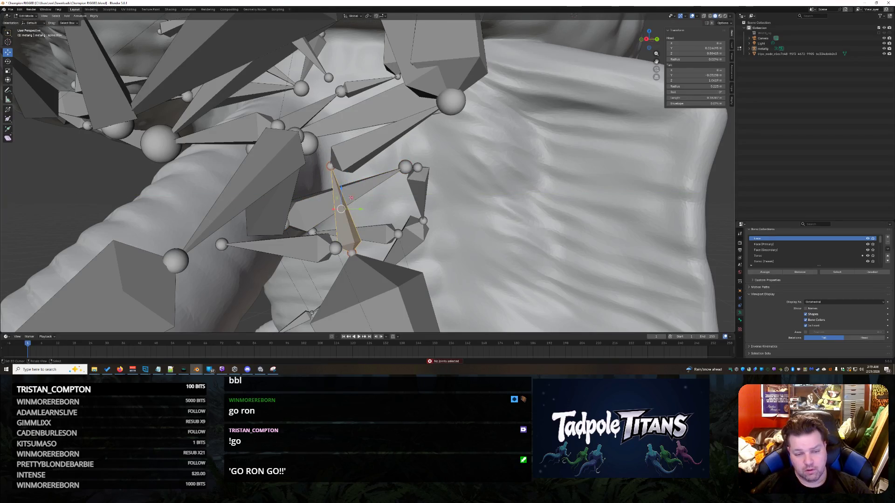
{"action": "left_click", "coordinate": [330, 168]}
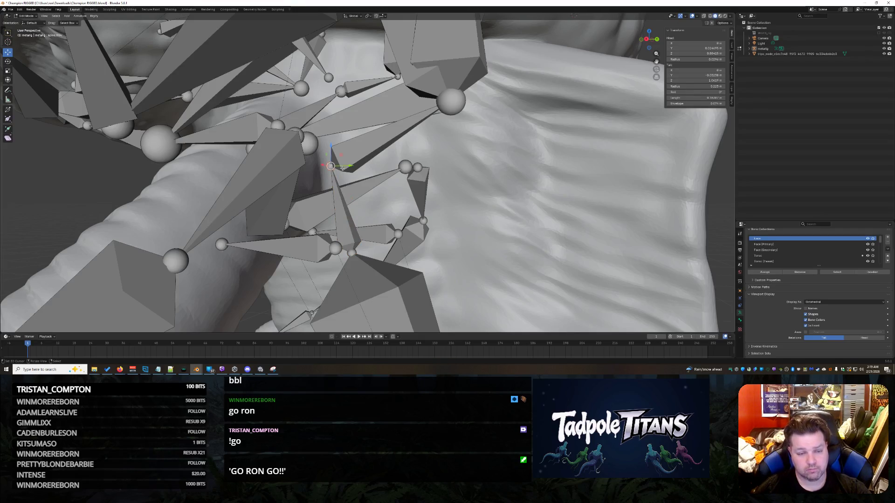
{"action": "key", "text": "g"}
{"action": "key", "text": "y"}
{"action": "left_click", "coordinate": [361, 169]}
{"action": "scroll", "coordinate": [350, 168], "scroll_direction": "up", "scroll_amount": 3}
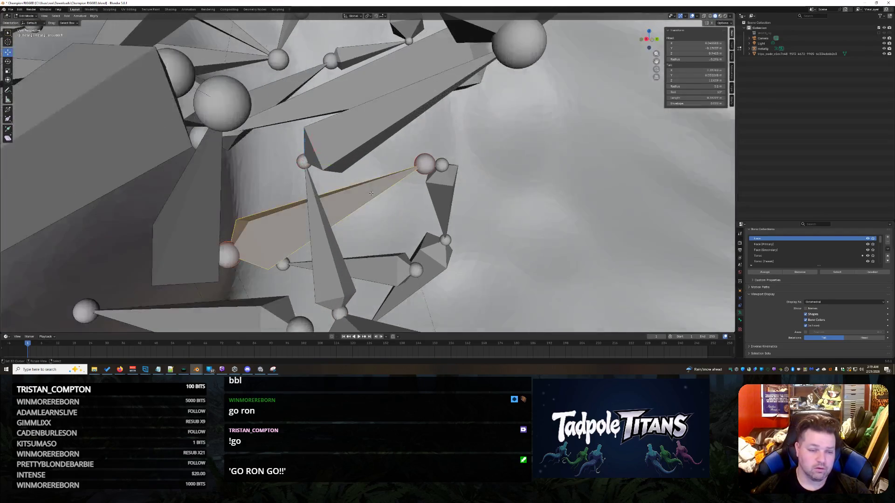
{"action": "left_click", "coordinate": [313, 222]}
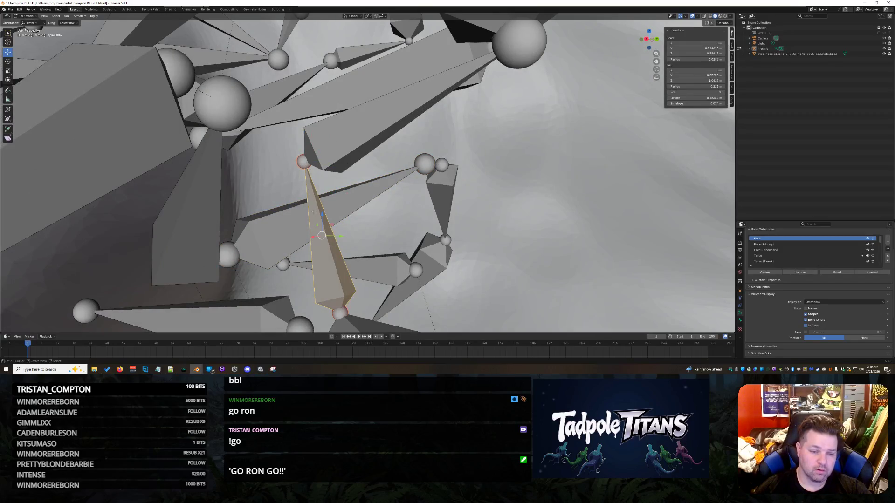
{"action": "key", "text": "g"}
{"action": "key", "text": "Escape"}
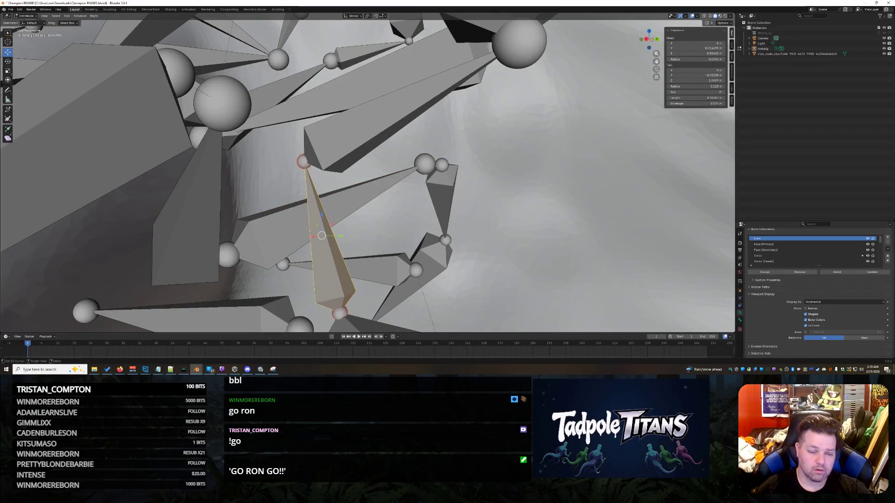
Move the 3D cursor up onto the spine joint and undo the last joint change
{"action": "middle_click_drag", "start_coordinate": [412, 310], "coordinate": [346, 279]}
{"action": "left_click", "coordinate": [381, 307]}
{"action": "key", "text": "alt+a"}
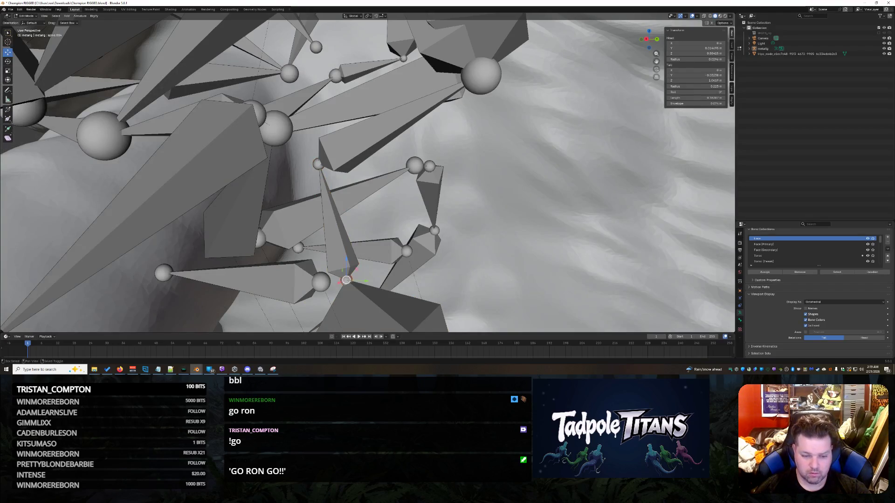
{"action": "left_click", "coordinate": [396, 277]}
{"action": "key", "text": "alt+a"}
{"action": "right_click", "coordinate": [345, 267], "text": "shift"}
{"action": "left_click", "coordinate": [347, 279]}
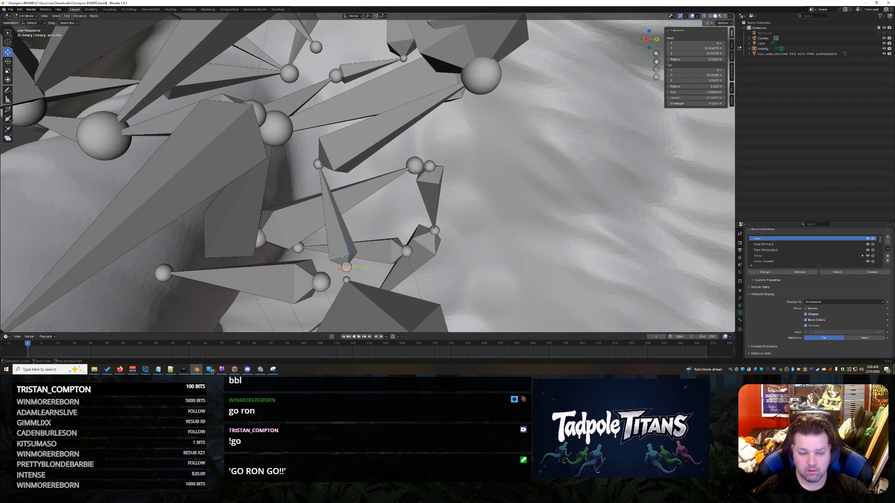
{"action": "left_click", "coordinate": [344, 246]}
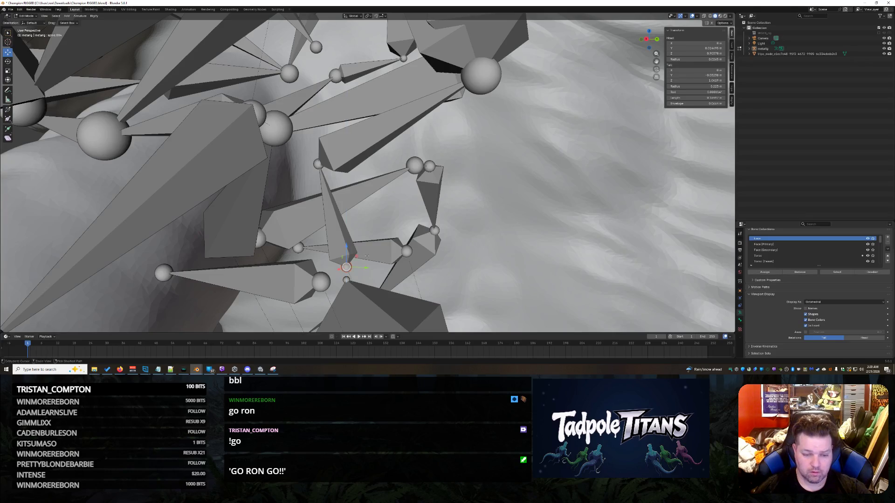
{"action": "key", "text": "ctrl+z"}
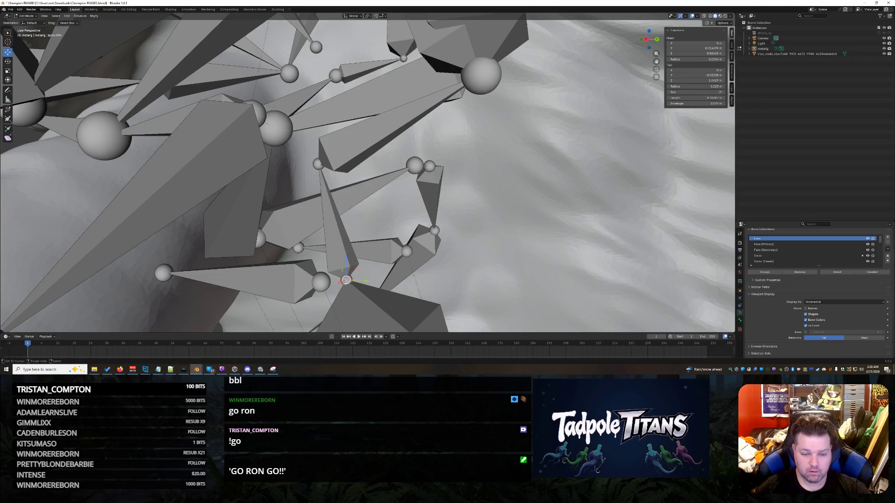
Check the spine, lower and upper bones, save the blend file and select all metarig bones
{"action": "left_click", "coordinate": [341, 234]}
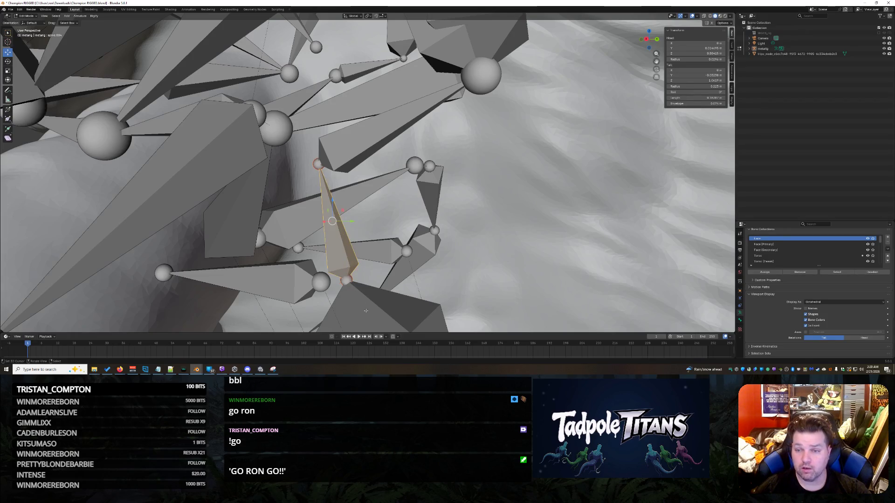
{"action": "left_click", "coordinate": [365, 310]}
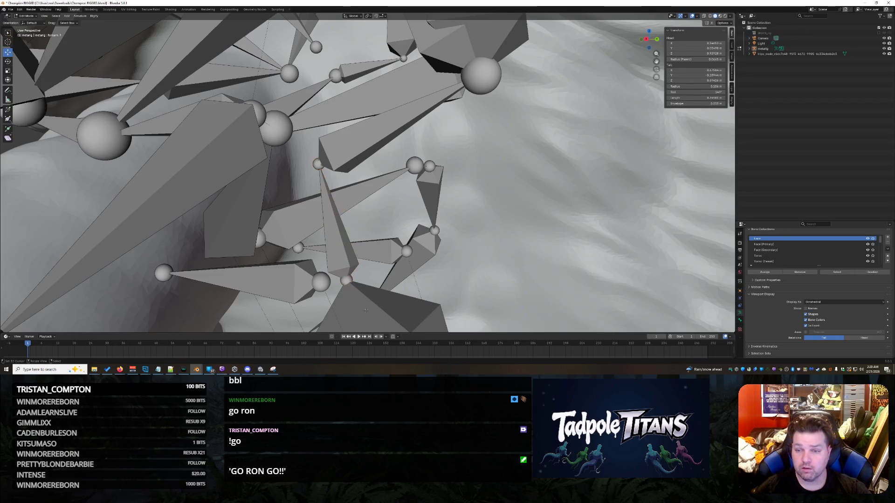
{"action": "left_click", "coordinate": [344, 266]}
{"action": "left_click", "coordinate": [378, 313]}
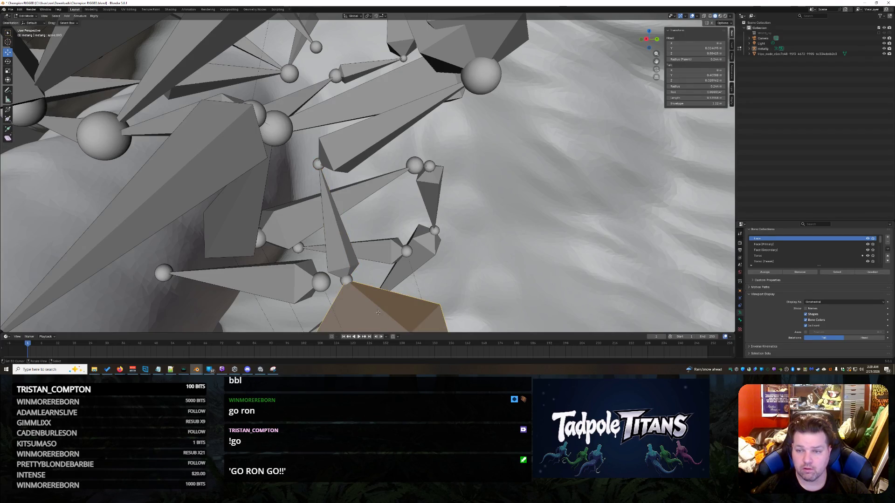
{"action": "left_click", "coordinate": [332, 228]}
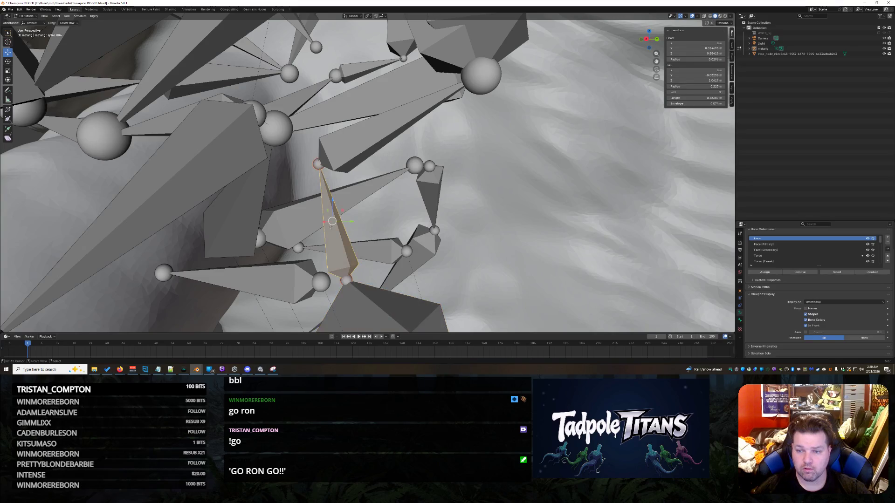
{"action": "left_click", "coordinate": [371, 318]}
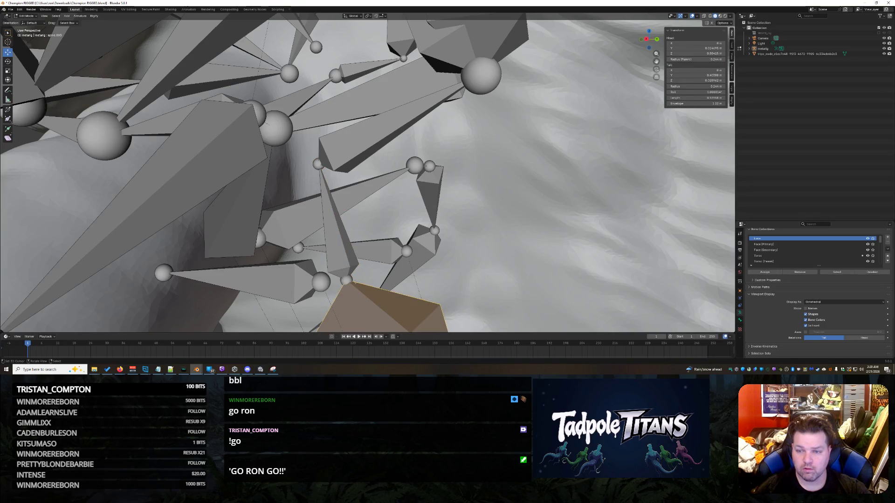
{"action": "left_click", "coordinate": [336, 247]}
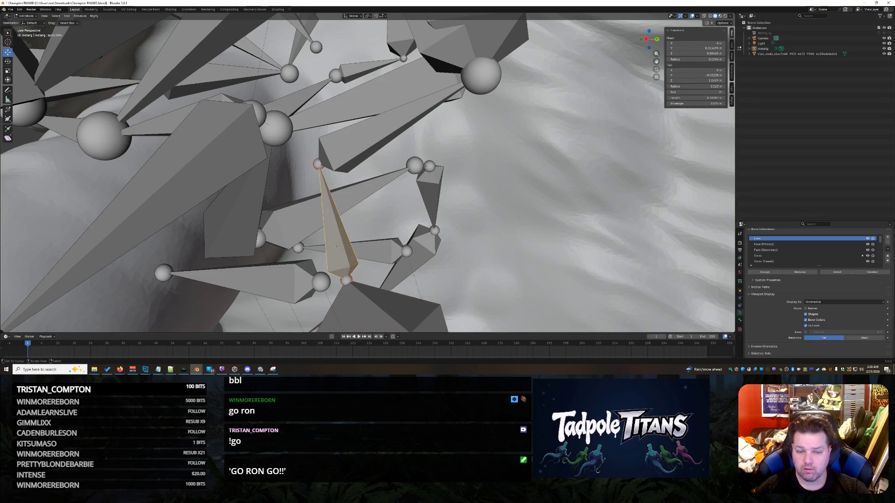
{"action": "left_click", "coordinate": [355, 146]}
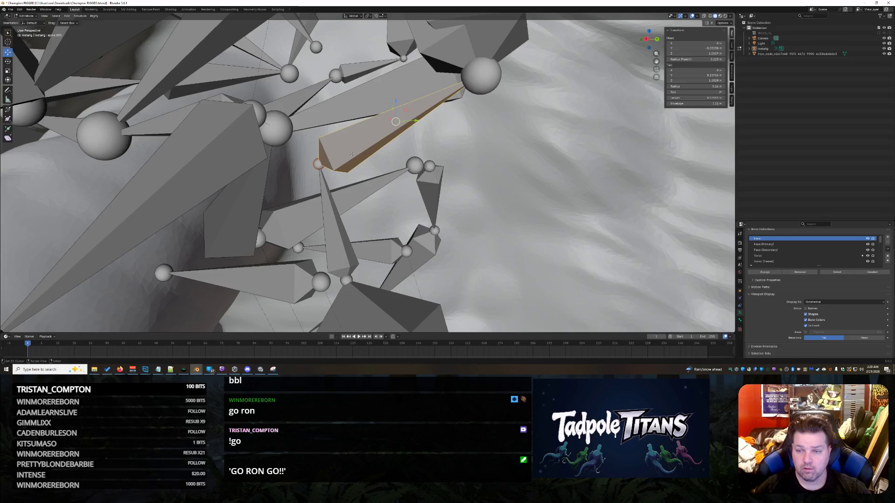
{"action": "scroll", "coordinate": [332, 205], "scroll_direction": "down", "scroll_amount": 3}
{"action": "scroll", "coordinate": [391, 202], "scroll_direction": "down", "scroll_amount": 5}
{"action": "scroll", "coordinate": [483, 200], "scroll_direction": "down", "scroll_amount": 5}
{"action": "key", "text": "ctrl+s"}
{"action": "key", "text": "a"}
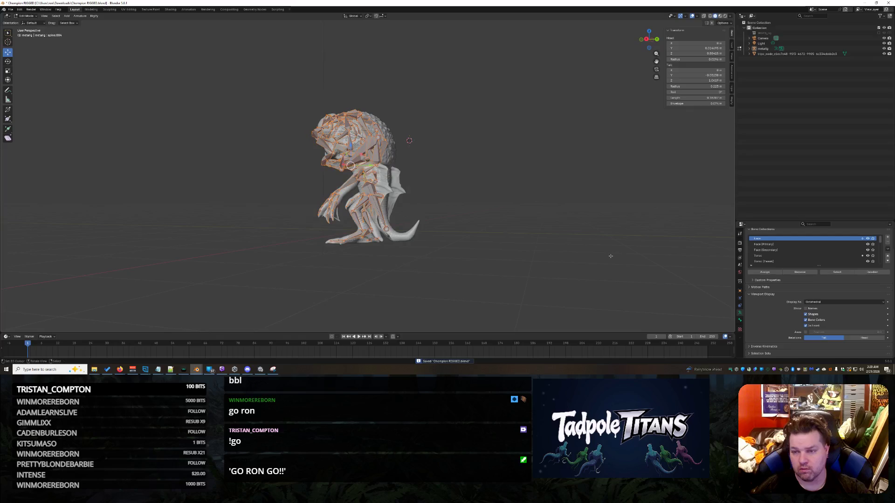
{"action": "scroll", "coordinate": [811, 301], "scroll_direction": "down", "scroll_amount": 4}
Generate the Rigify rig from the metarig and look over the generated rig
{"action": "left_click", "coordinate": [790, 321]}
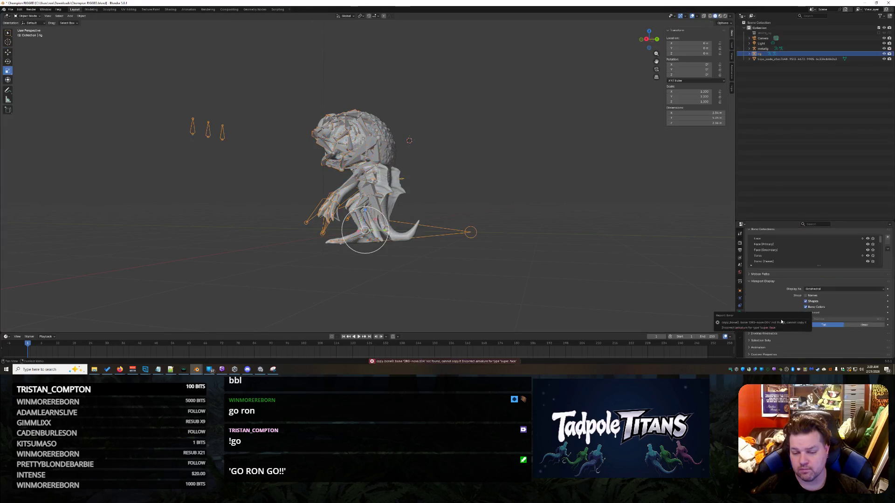
{"action": "mouse_move", "coordinate": [490, 208]}
{"action": "middle_mouse_down", "text": "shift"}
{"action": "mouse_move", "coordinate": [613, 208]}
{"action": "mouse_move", "coordinate": [559, 235]}
{"action": "mouse_move", "coordinate": [287, 173]}
{"action": "middle_mouse_up", "text": "shift"}
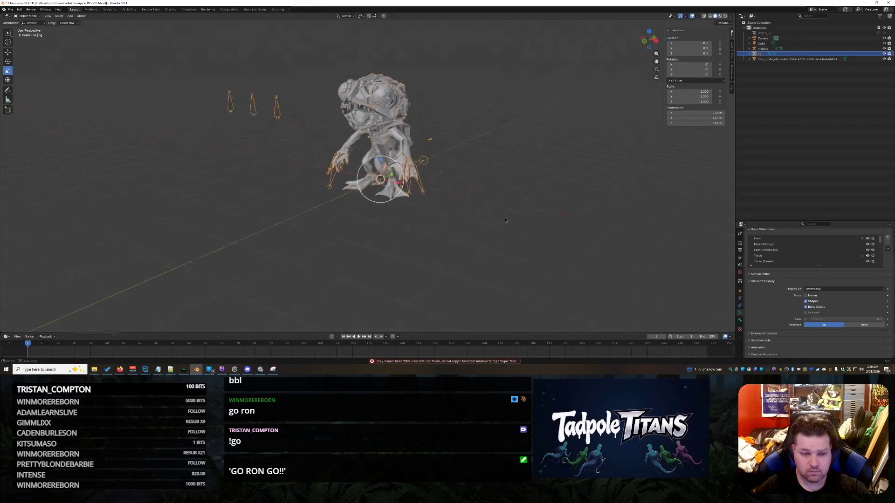
{"action": "left_click", "coordinate": [287, 172]}
{"action": "left_click", "coordinate": [267, 112]}
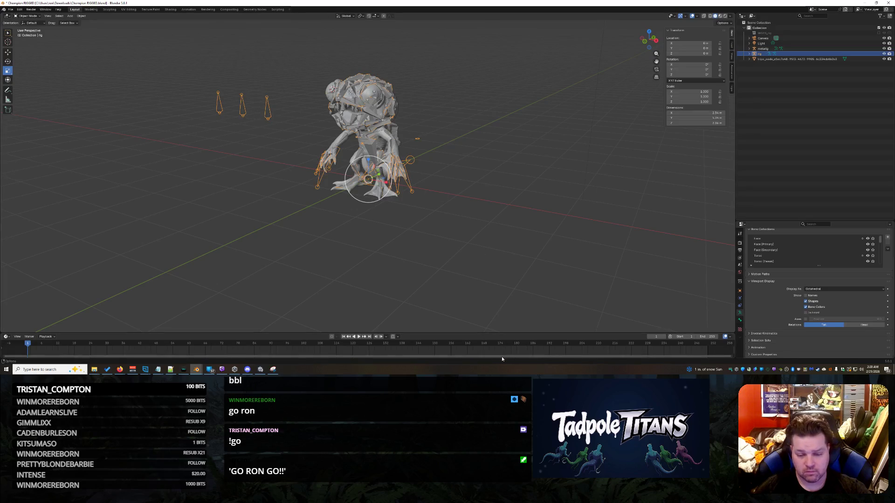
{"action": "left_click", "coordinate": [403, 263]}
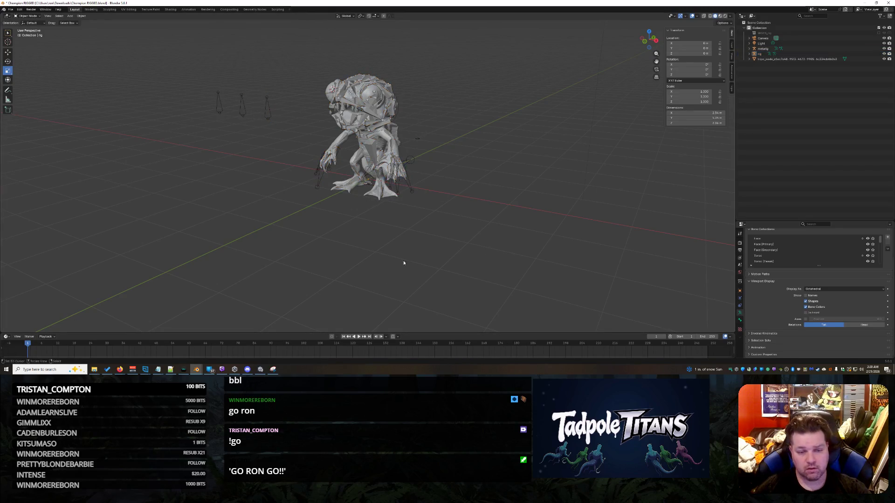
Reselect the metarig, generate again and read the missing-nose-bone error in the Info Log
{"action": "left_click", "coordinate": [762, 48]}
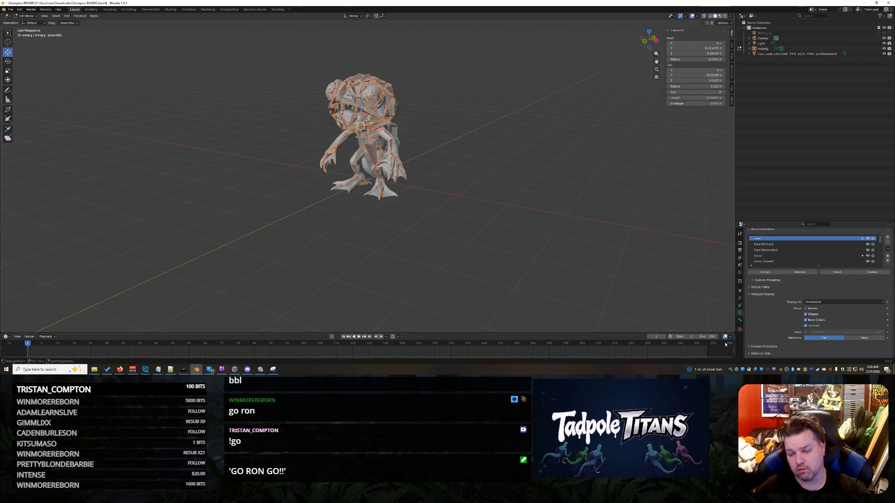
{"action": "scroll", "coordinate": [777, 322], "scroll_direction": "down", "scroll_amount": 3}
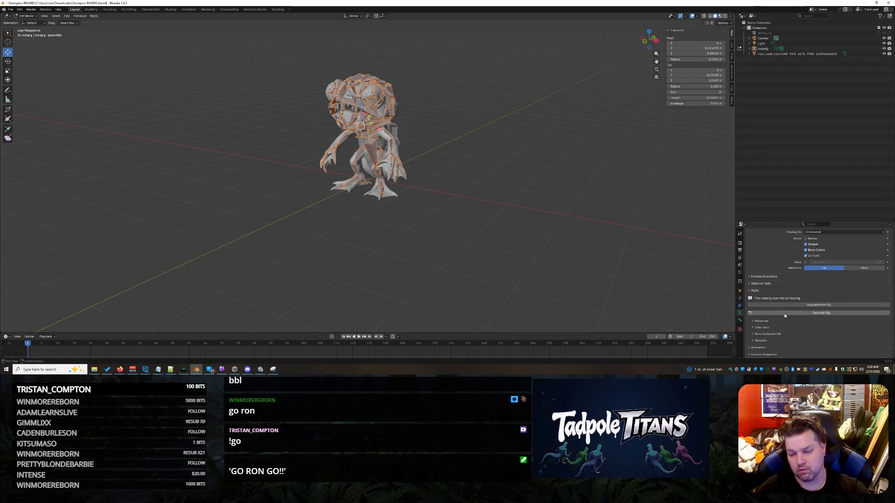
{"action": "left_click", "coordinate": [819, 312]}
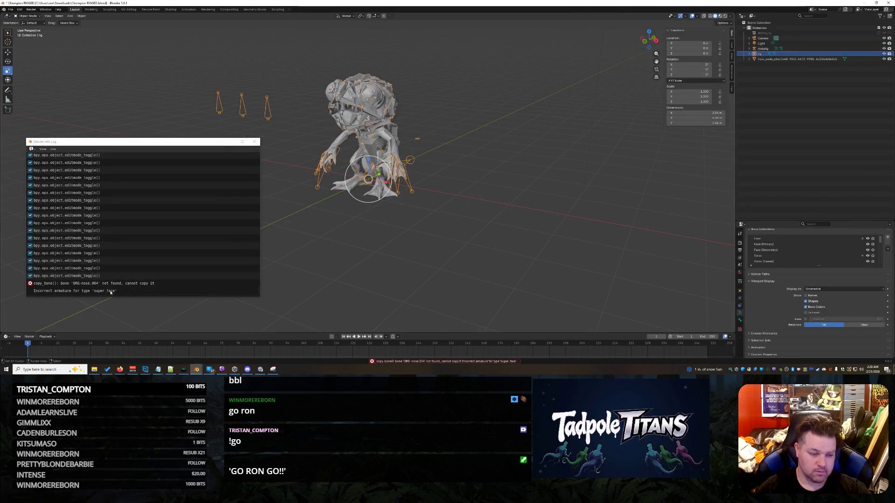
{"action": "left_click", "coordinate": [98, 290]}
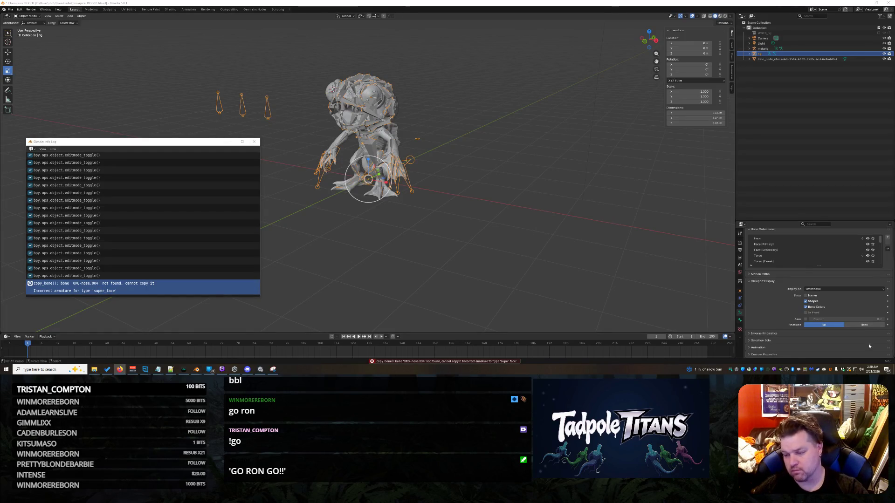
{"action": "left_click", "coordinate": [255, 142]}
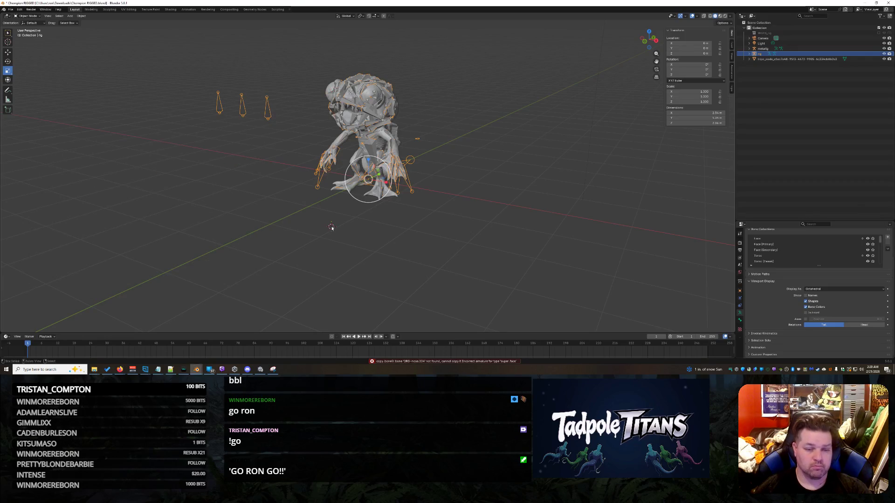
Edit the metarig bones, orbit around the chest and arms, and expand the armature hierarchy
{"action": "key", "text": "Tab"}
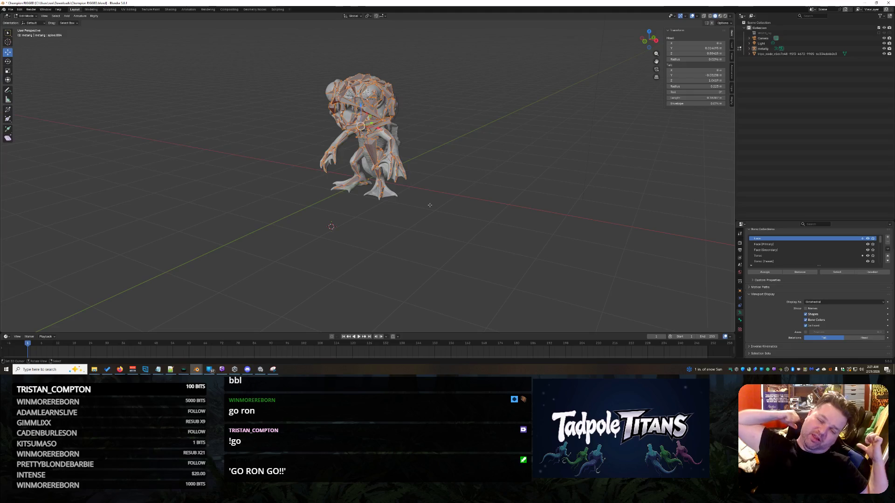
{"action": "left_click", "coordinate": [484, 240]}
{"action": "middle_click_drag", "start_coordinate": [489, 150], "coordinate": [507, 220]}
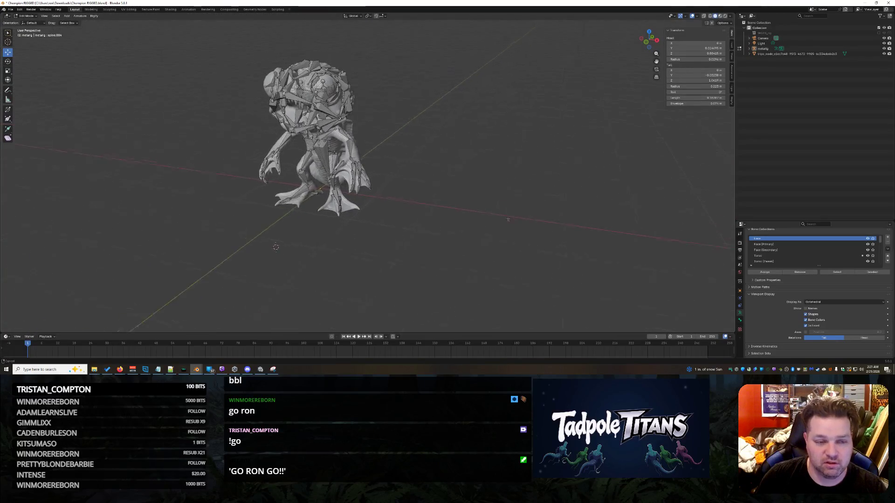
{"action": "scroll", "coordinate": [507, 220], "scroll_direction": "down", "scroll_amount": 5}
{"action": "mouse_move", "coordinate": [508, 219]}
{"action": "middle_mouse_down"}
{"action": "mouse_move", "coordinate": [395, 133]}
{"action": "mouse_move", "coordinate": [416, 197]}
{"action": "mouse_move", "coordinate": [366, 240]}
{"action": "mouse_move", "coordinate": [299, 193]}
{"action": "mouse_move", "coordinate": [353, 224]}
{"action": "mouse_move", "coordinate": [315, 182]}
{"action": "middle_mouse_up"}
{"action": "scroll", "coordinate": [395, 132], "scroll_direction": "up", "scroll_amount": 3}
{"action": "scroll", "coordinate": [395, 133], "scroll_direction": "up", "scroll_amount": 3}
{"action": "scroll", "coordinate": [405, 162], "scroll_direction": "down", "scroll_amount": 3}
{"action": "scroll", "coordinate": [365, 241], "scroll_direction": "up", "scroll_amount": 2}
{"action": "scroll", "coordinate": [435, 247], "scroll_direction": "up", "scroll_amount": 3}
{"action": "scroll", "coordinate": [300, 194], "scroll_direction": "down", "scroll_amount": 2}
{"action": "scroll", "coordinate": [315, 182], "scroll_direction": "up", "scroll_amount": 2}
{"action": "scroll", "coordinate": [301, 168], "scroll_direction": "up", "scroll_amount": 2}
{"action": "scroll", "coordinate": [289, 152], "scroll_direction": "up", "scroll_amount": 2}
{"action": "mouse_move", "coordinate": [288, 153]}
{"action": "middle_mouse_down"}
{"action": "mouse_move", "coordinate": [352, 248]}
{"action": "mouse_move", "coordinate": [384, 176]}
{"action": "mouse_move", "coordinate": [356, 248]}
{"action": "mouse_move", "coordinate": [366, 256]}
{"action": "mouse_move", "coordinate": [369, 236]}
{"action": "middle_mouse_up"}
{"action": "scroll", "coordinate": [291, 158], "scroll_direction": "down", "scroll_amount": 3}
{"action": "scroll", "coordinate": [351, 248], "scroll_direction": "up", "scroll_amount": 3}
{"action": "scroll", "coordinate": [364, 243], "scroll_direction": "down", "scroll_amount": 4}
{"action": "scroll", "coordinate": [364, 243], "scroll_direction": "up", "scroll_amount": 2}
{"action": "scroll", "coordinate": [366, 241], "scroll_direction": "up", "scroll_amount": 3}
{"action": "scroll", "coordinate": [366, 241], "scroll_direction": "up", "scroll_amount": 3}
{"action": "scroll", "coordinate": [380, 120], "scroll_direction": "down", "scroll_amount": 3}
{"action": "scroll", "coordinate": [362, 144], "scroll_direction": "up", "scroll_amount": 3}
{"action": "scroll", "coordinate": [377, 136], "scroll_direction": "down", "scroll_amount": 3}
{"action": "mouse_move", "coordinate": [378, 136]}
{"action": "middle_mouse_down"}
{"action": "mouse_move", "coordinate": [346, 259]}
{"action": "mouse_move", "coordinate": [332, 159]}
{"action": "mouse_move", "coordinate": [529, 79]}
{"action": "mouse_move", "coordinate": [339, 301]}
{"action": "mouse_move", "coordinate": [306, 291]}
{"action": "mouse_move", "coordinate": [376, 223]}
{"action": "mouse_move", "coordinate": [525, 243]}
{"action": "mouse_move", "coordinate": [454, 244]}
{"action": "middle_mouse_up"}
{"action": "scroll", "coordinate": [305, 292], "scroll_direction": "up", "scroll_amount": 3}
{"action": "scroll", "coordinate": [376, 222], "scroll_direction": "up", "scroll_amount": 2}
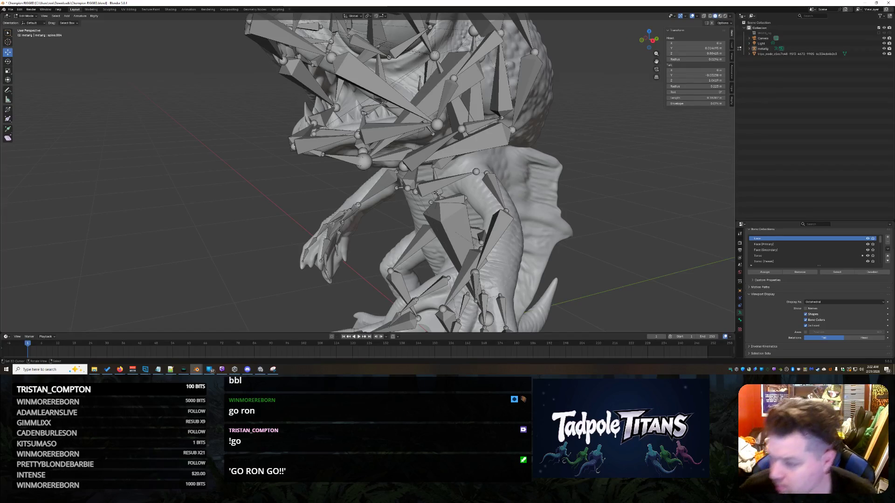
{"action": "left_click", "coordinate": [753, 48], "text": "shift"}
Select spine.006 in the Outliner and show its Bone properties
{"action": "left_click", "coordinate": [821, 97]}
{"action": "right_click", "coordinate": [822, 97]}
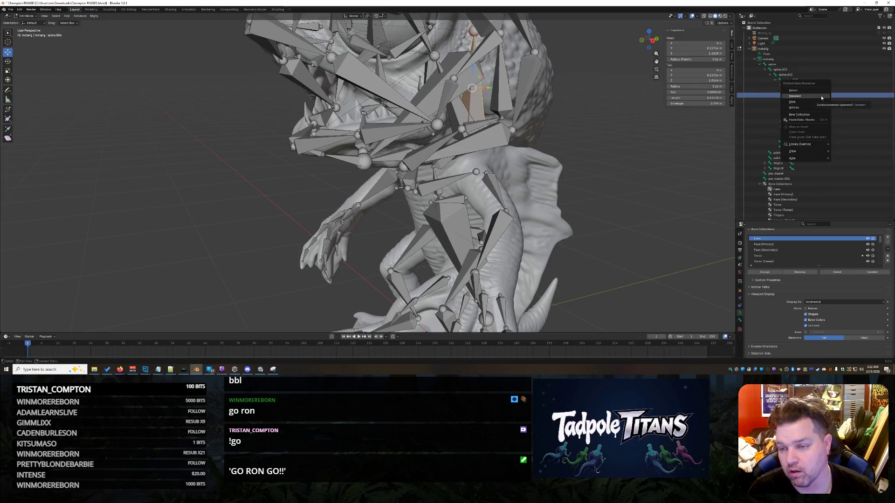
{"action": "key", "text": "Escape"}
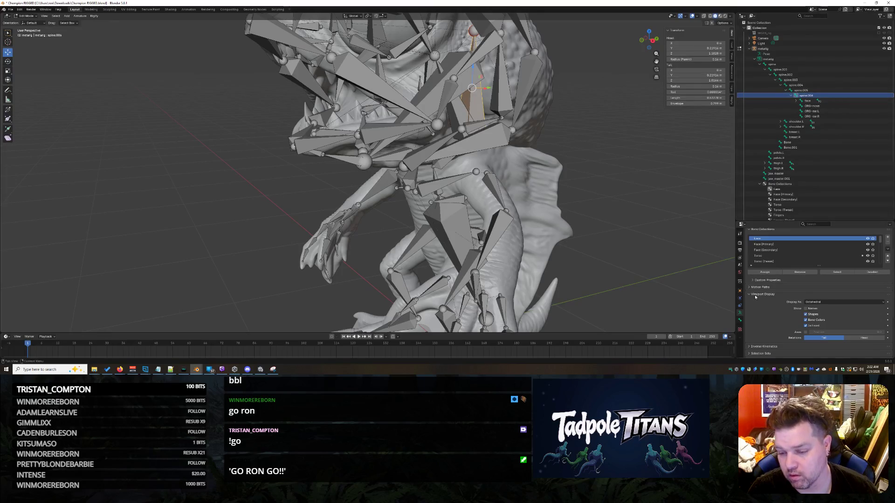
{"action": "left_click", "coordinate": [741, 307]}
{"action": "left_click", "coordinate": [740, 321]}
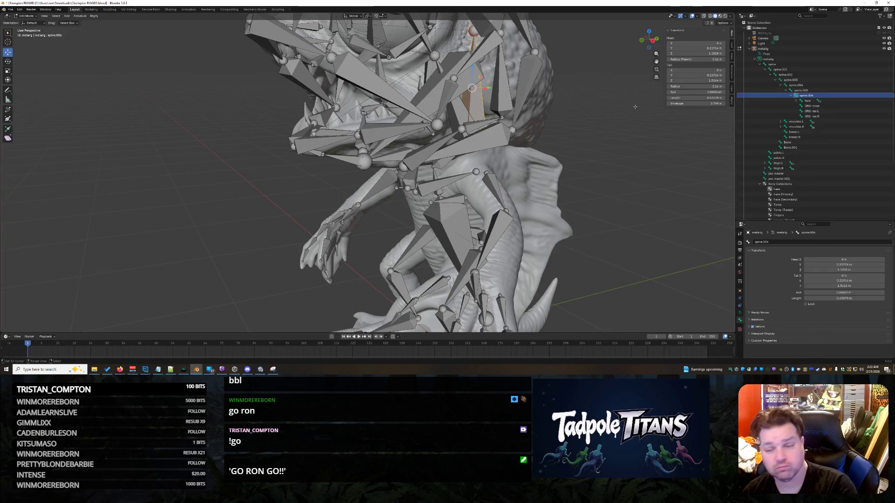
Expand spine.006's Custom Properties and snip the Outliner and Bone settings panels
{"action": "right_click", "coordinate": [827, 95]}
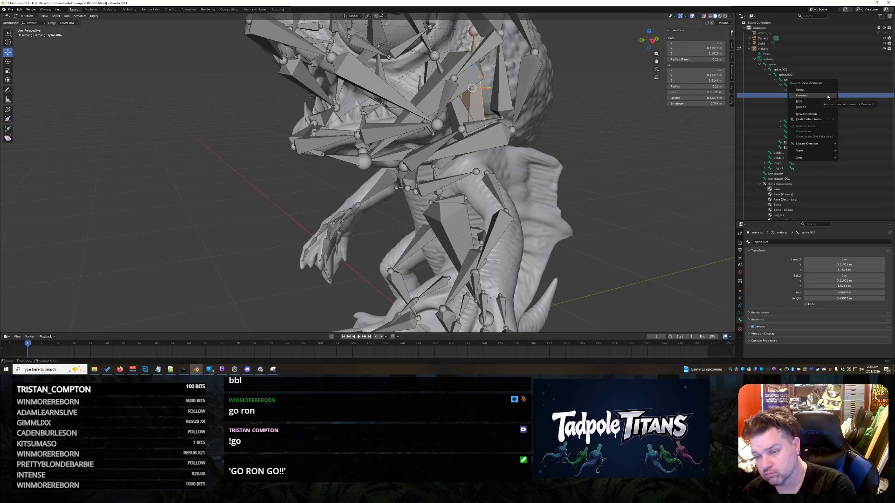
{"action": "left_click", "coordinate": [816, 297]}
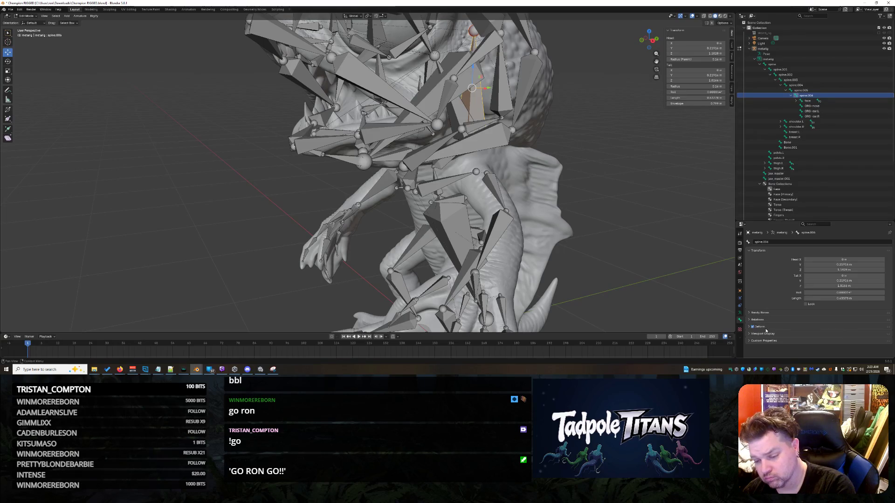
{"action": "left_click", "coordinate": [772, 343]}
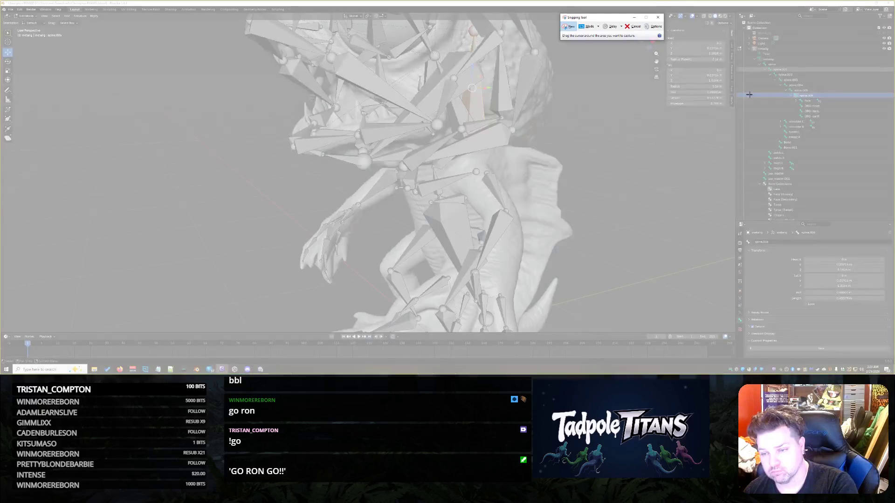
{"action": "left_click_drag", "start_coordinate": [734, 90], "coordinate": [889, 353]}
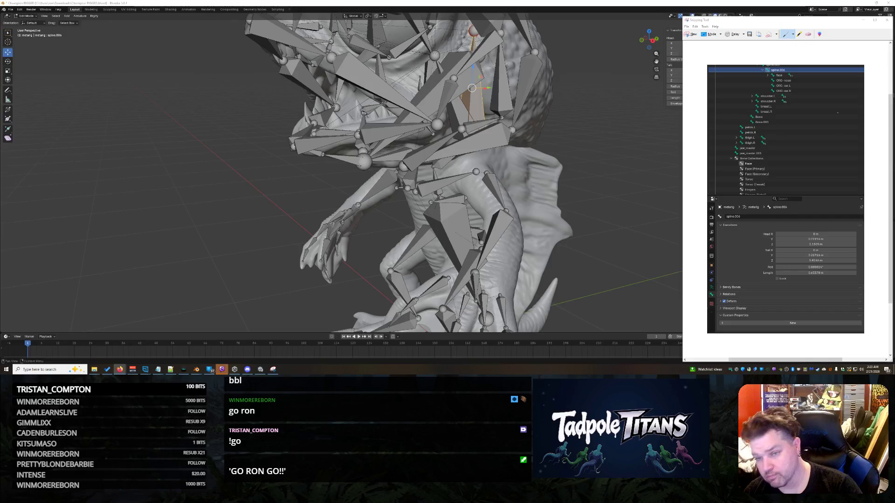
Close the Snipping Tool and add a new custom property valued 1.0 to spine.006
{"action": "left_click", "coordinate": [867, 19]}
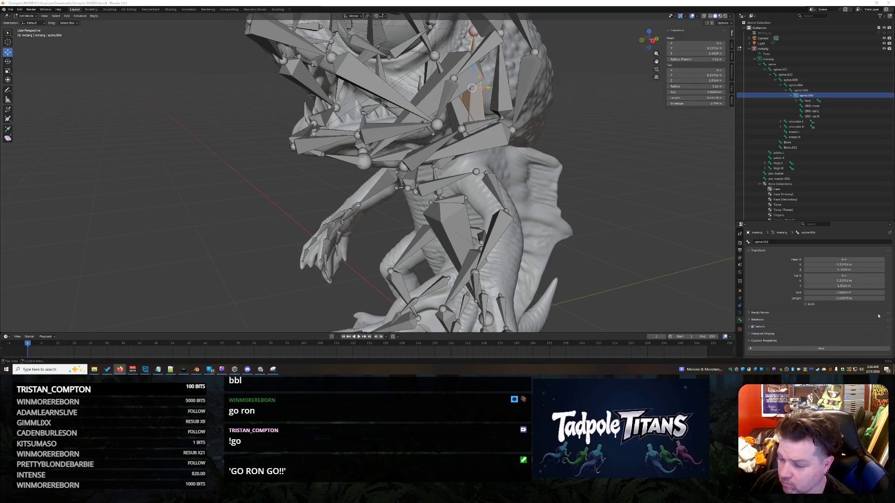
{"action": "left_click", "coordinate": [803, 348]}
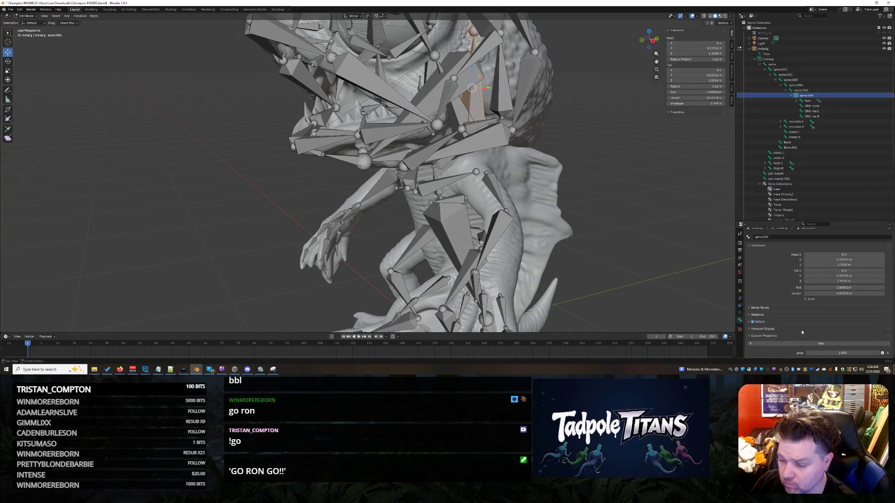
Review the prop property's Edit Property settings, browse the type list to Float Array, and cancel without changes
{"action": "left_click", "coordinate": [881, 353]}
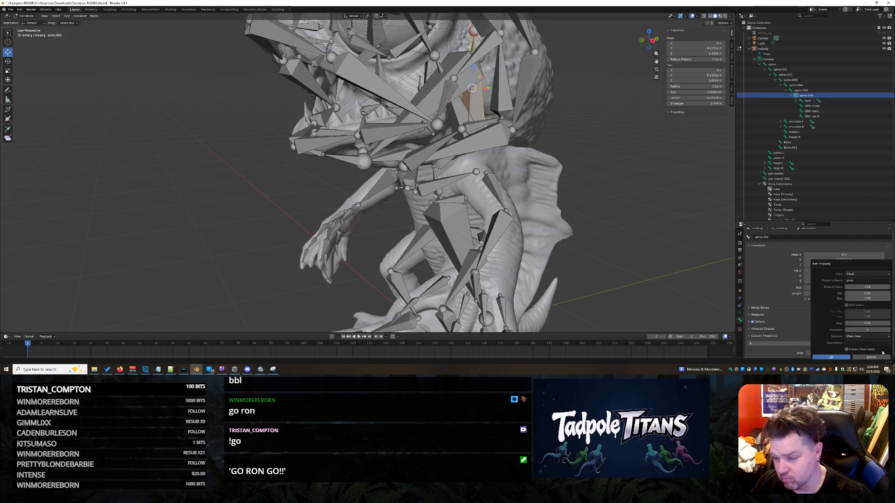
{"action": "left_click", "coordinate": [855, 274]}
{"action": "key", "text": "Down"}
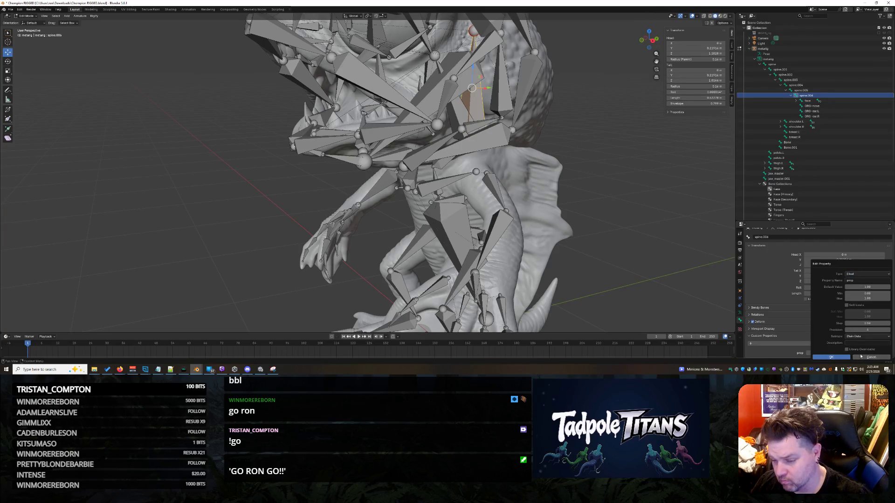
{"action": "left_click", "coordinate": [865, 358]}
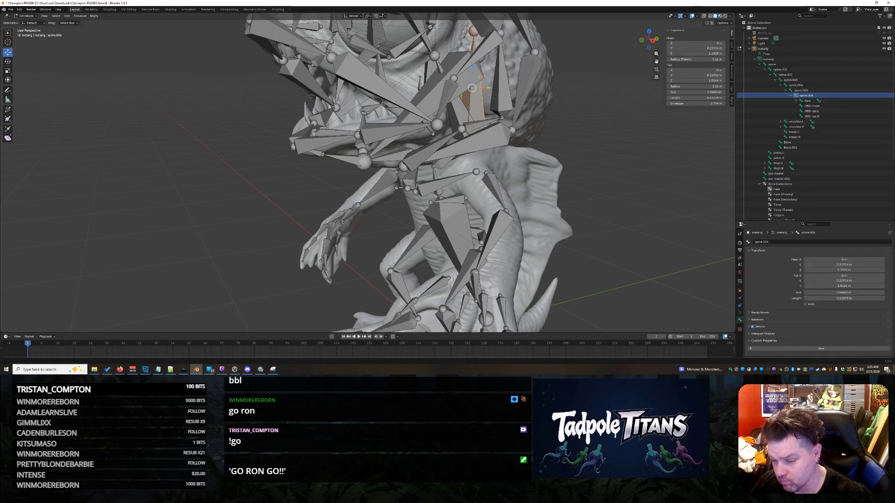